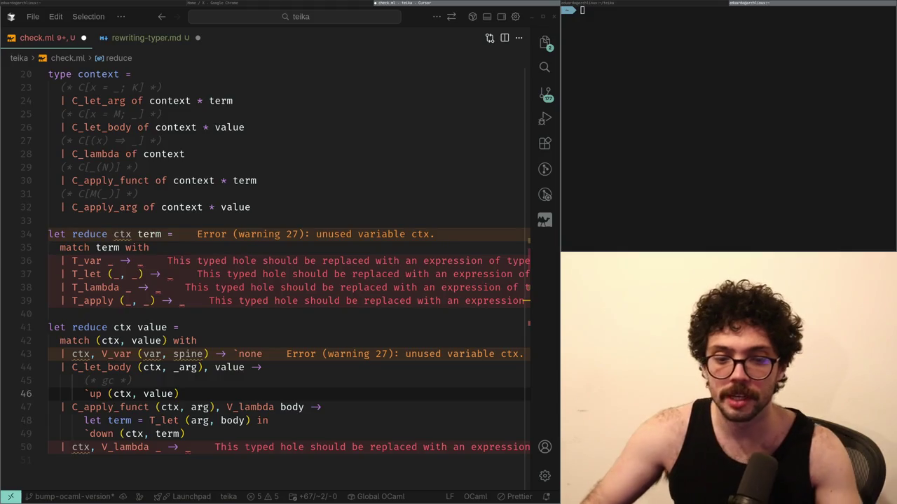
- Switch from the Cursor editor to Chrome and open a new tab
{"action": "left_click", "coordinate": [306, 3]}
{"action": "key", "text": "ctrl+t"}
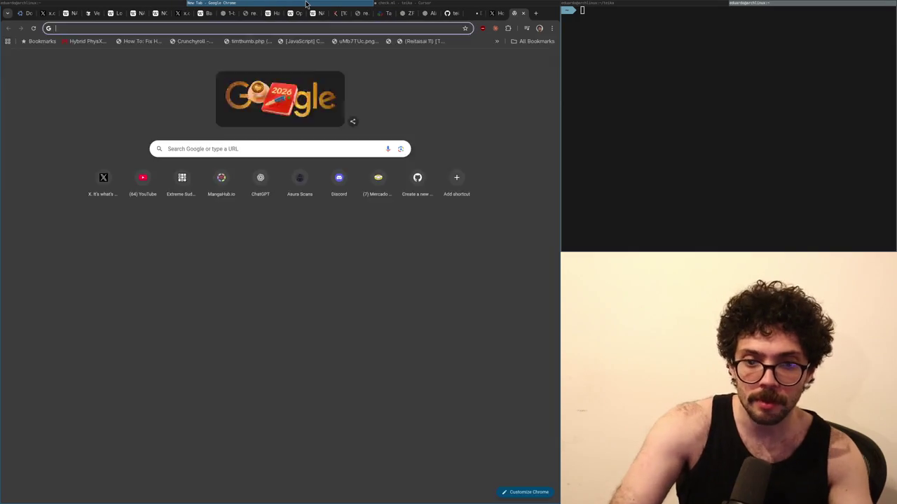
- Go to youtube.com in the new tab
{"action": "type", "text": "youtube.com"}
{"action": "key", "text": "Return"}
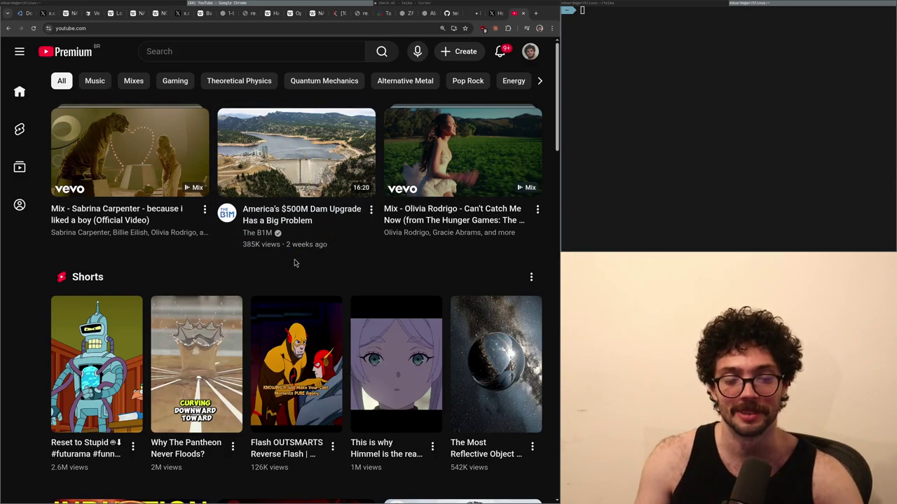
- Browse the YouTube home feed and open the $10,000 Forge video in full screen
{"action": "scroll", "coordinate": [294, 263], "scroll_direction": "down", "scroll_amount": 8}
{"action": "scroll", "coordinate": [210, 369], "scroll_direction": "up", "scroll_amount": 4}
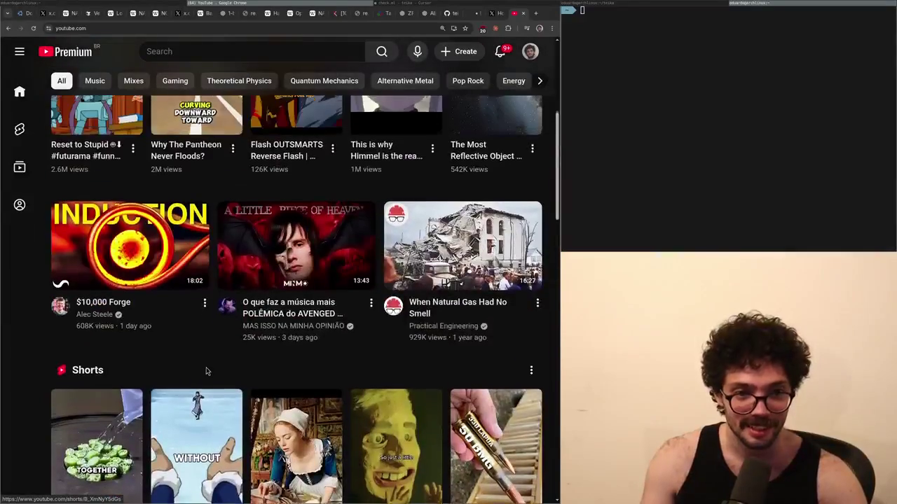
{"action": "scroll", "coordinate": [210, 369], "scroll_direction": "up", "scroll_amount": 4}
{"action": "scroll", "coordinate": [245, 273], "scroll_direction": "down", "scroll_amount": 4}
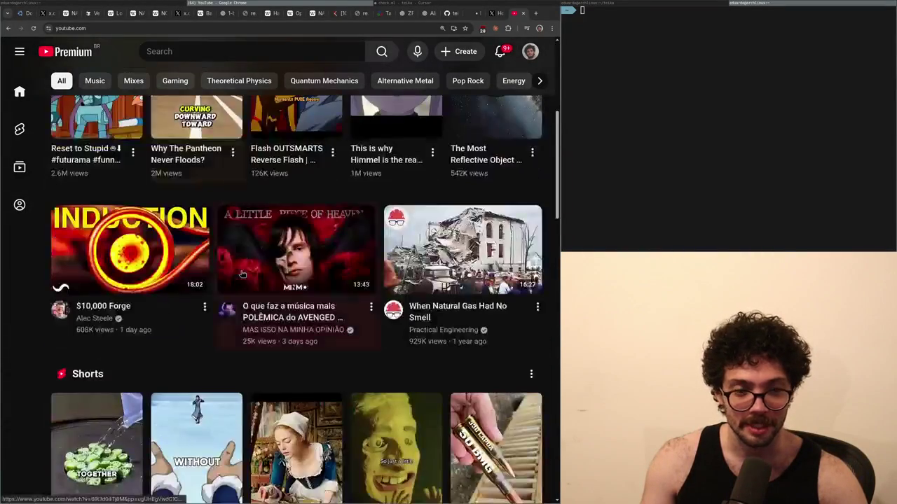
{"action": "scroll", "coordinate": [241, 273], "scroll_direction": "down", "scroll_amount": 10}
{"action": "scroll", "coordinate": [222, 275], "scroll_direction": "up", "scroll_amount": 1}
{"action": "scroll", "coordinate": [251, 354], "scroll_direction": "up", "scroll_amount": 3}
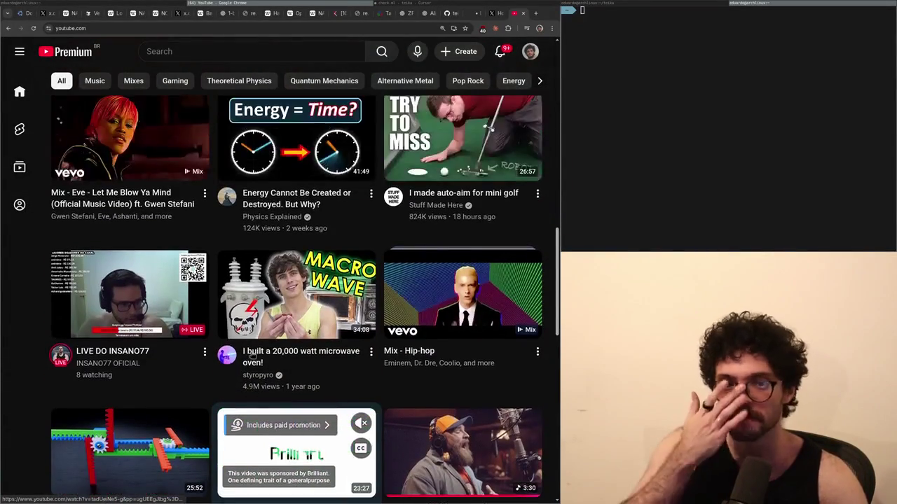
{"action": "scroll", "coordinate": [251, 354], "scroll_direction": "up", "scroll_amount": 3}
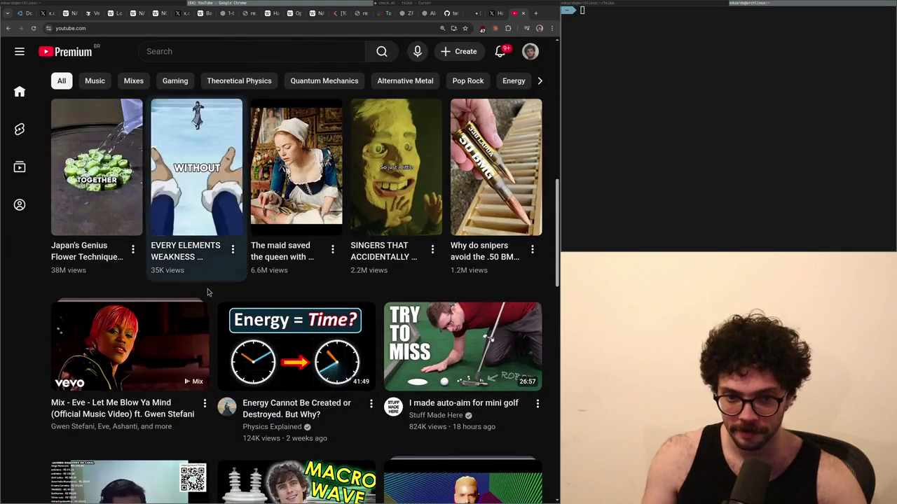
{"action": "scroll", "coordinate": [207, 290], "scroll_direction": "up", "scroll_amount": 4}
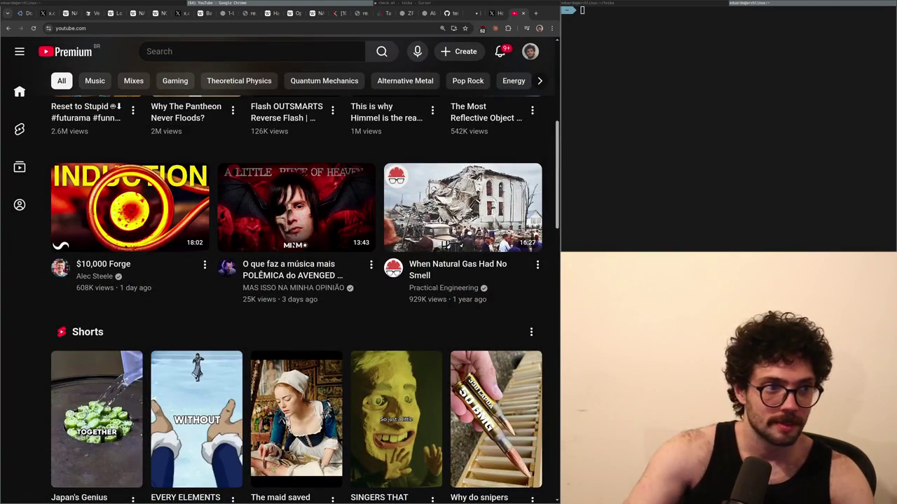
{"action": "scroll", "coordinate": [321, 331], "scroll_direction": "up", "scroll_amount": 5}
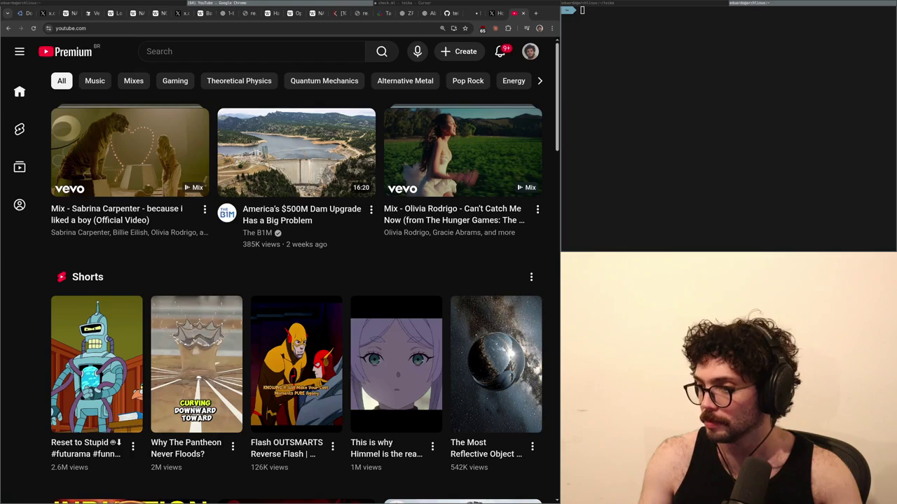
{"action": "scroll", "coordinate": [153, 252], "scroll_direction": "down", "scroll_amount": 3}
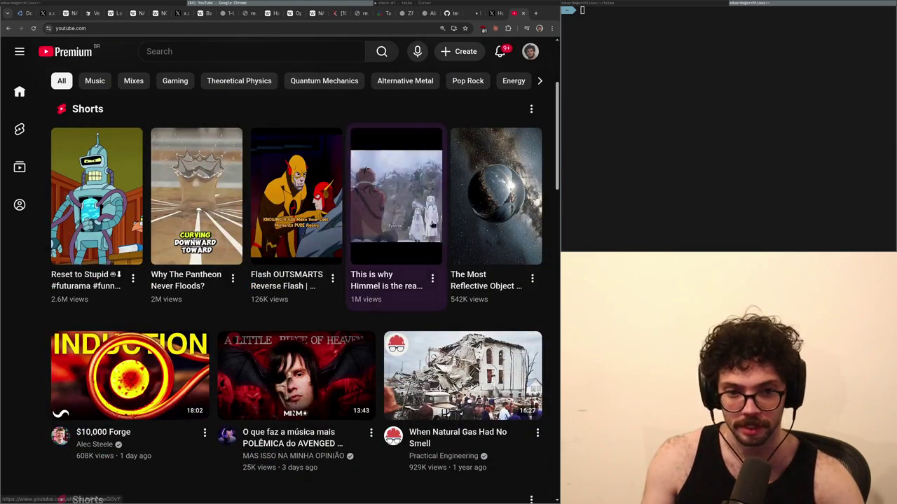
{"action": "scroll", "coordinate": [273, 364], "scroll_direction": "down", "scroll_amount": 3}
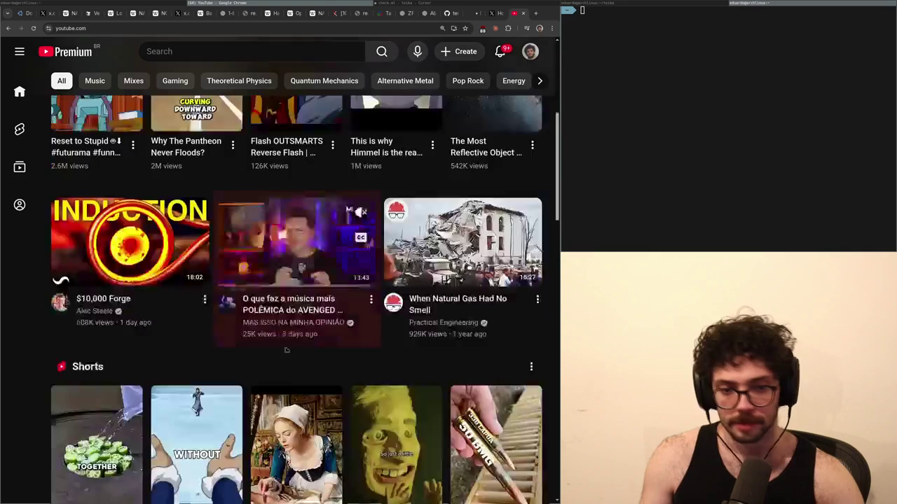
{"action": "left_click", "coordinate": [140, 210]}
{"action": "left_click", "coordinate": [325, 247]}
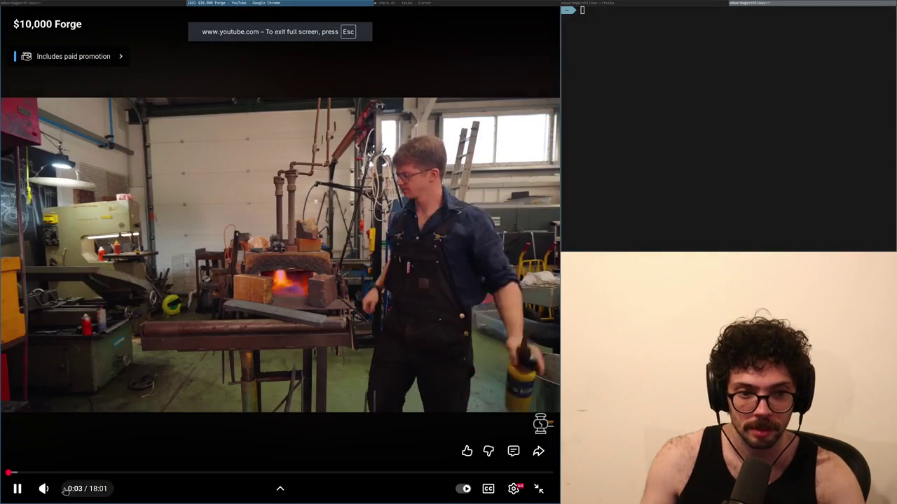
- Turn on English auto-generated captions for the $10,000 Forge video
{"action": "mouse_move", "coordinate": [63, 490]}
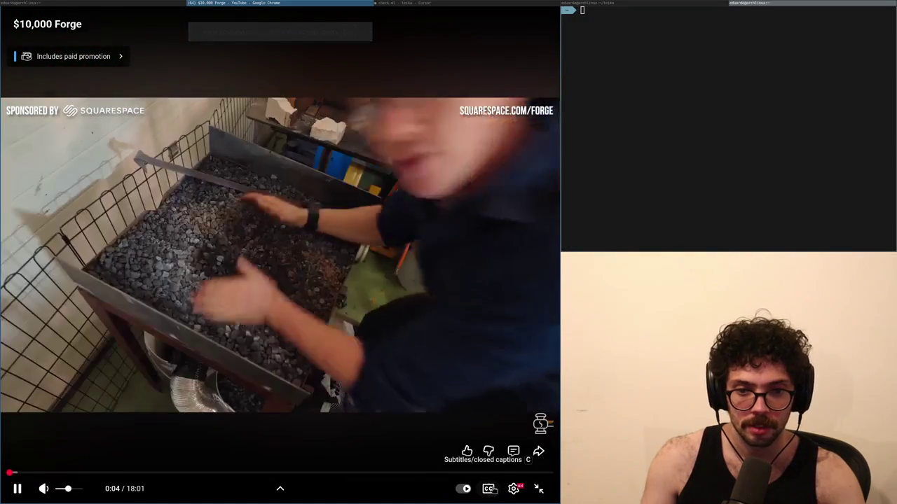
{"action": "left_click", "coordinate": [488, 488]}
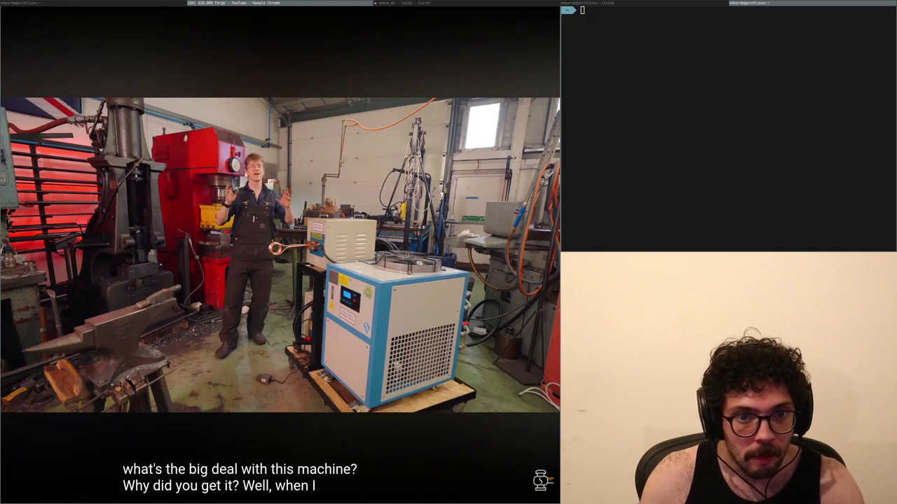
{"action": "mouse_move", "coordinate": [367, 335]}
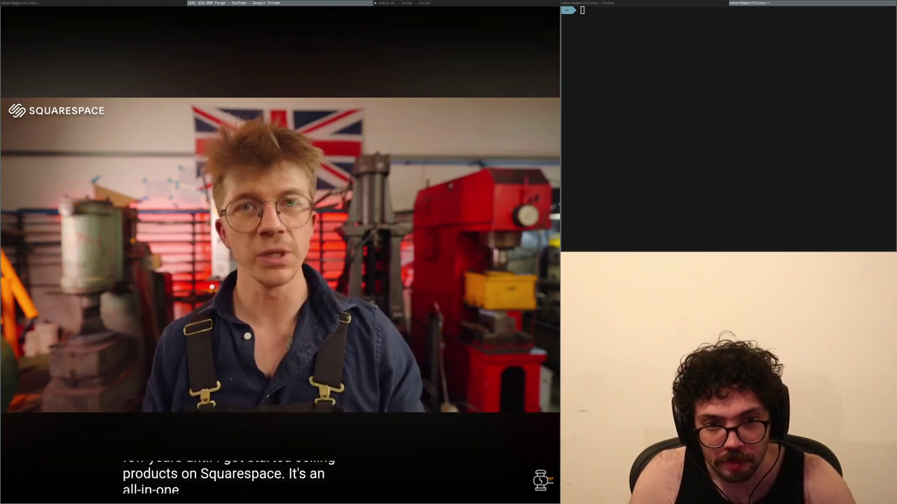
{"action": "mouse_move", "coordinate": [240, 461]}
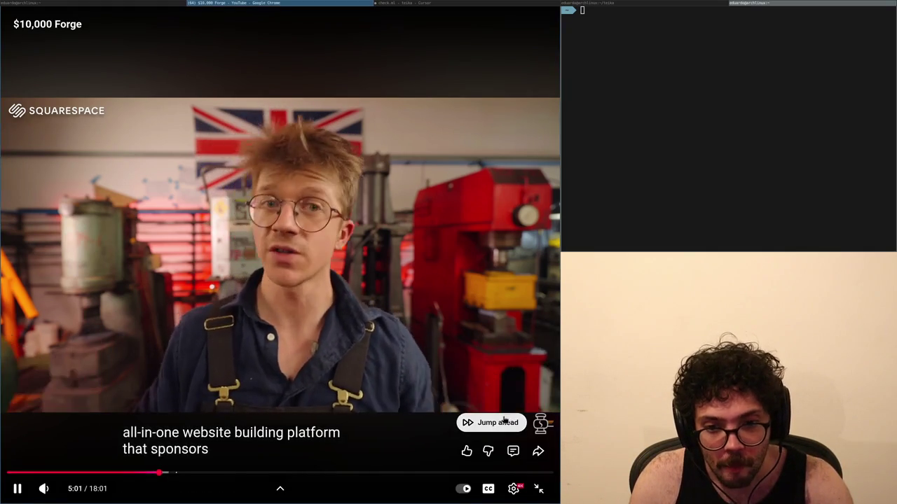
{"action": "left_click", "coordinate": [490, 422]}
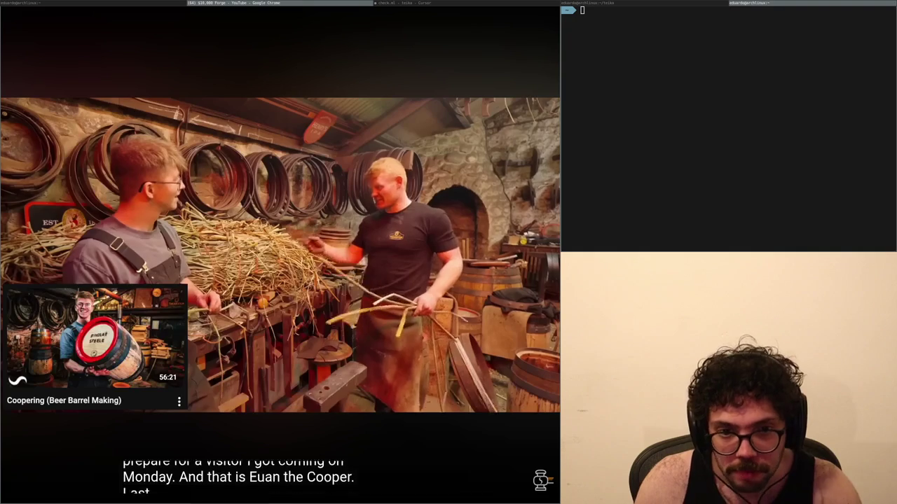
{"action": "mouse_move", "coordinate": [178, 297]}
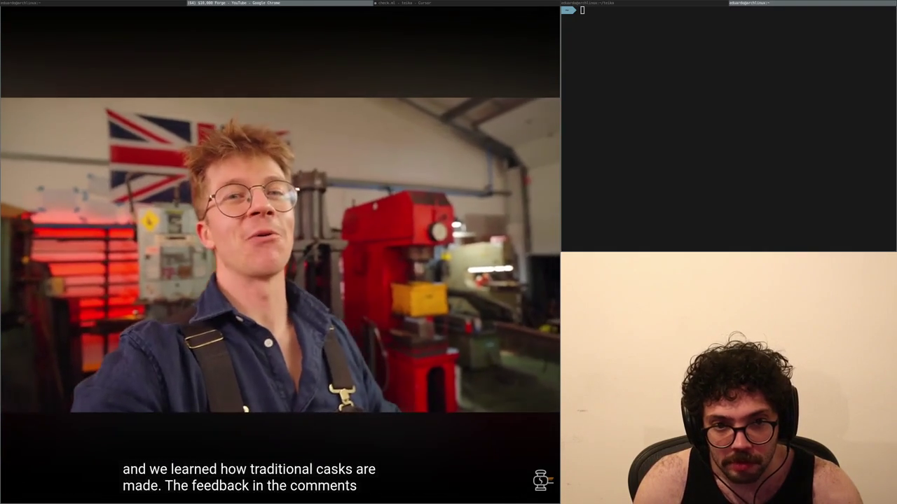
{"action": "mouse_move", "coordinate": [49, 167]}
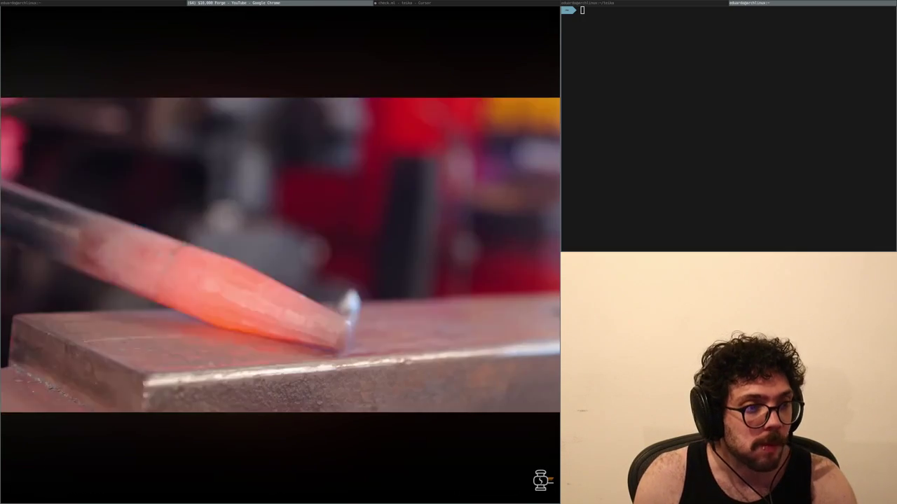
{"action": "left_click", "coordinate": [116, 299]}
{"action": "left_click", "coordinate": [115, 300]}
{"action": "left_click", "coordinate": [175, 237]}
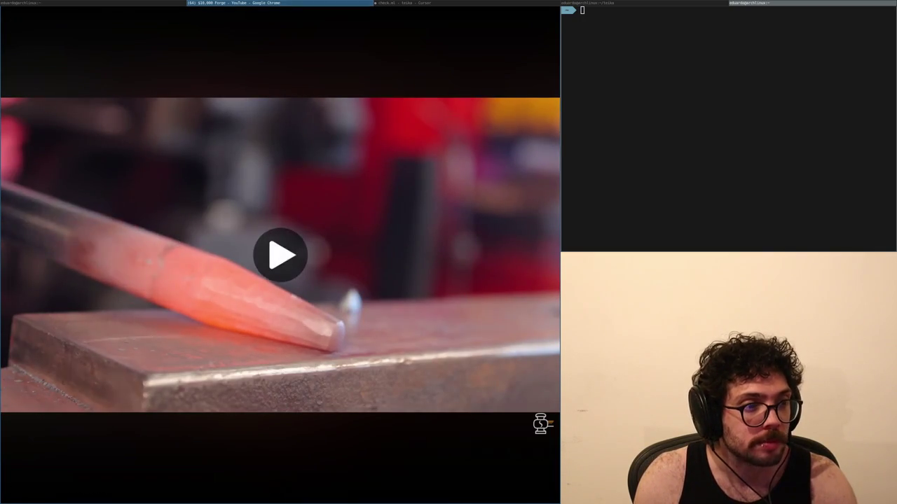
- Pause the forge video at 9:26
{"action": "left_click", "coordinate": [186, 219]}
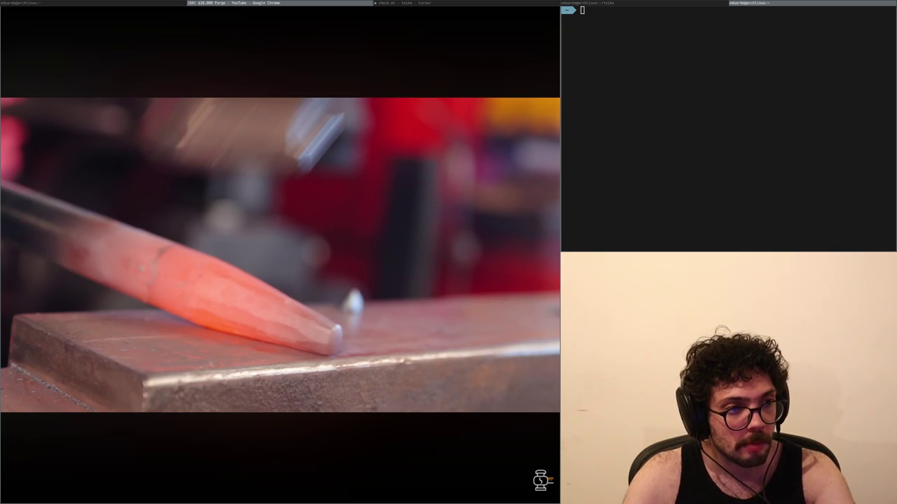
- Resume the forge video in fullscreen and let it play to around 15:27
{"action": "left_click", "coordinate": [280, 256]}
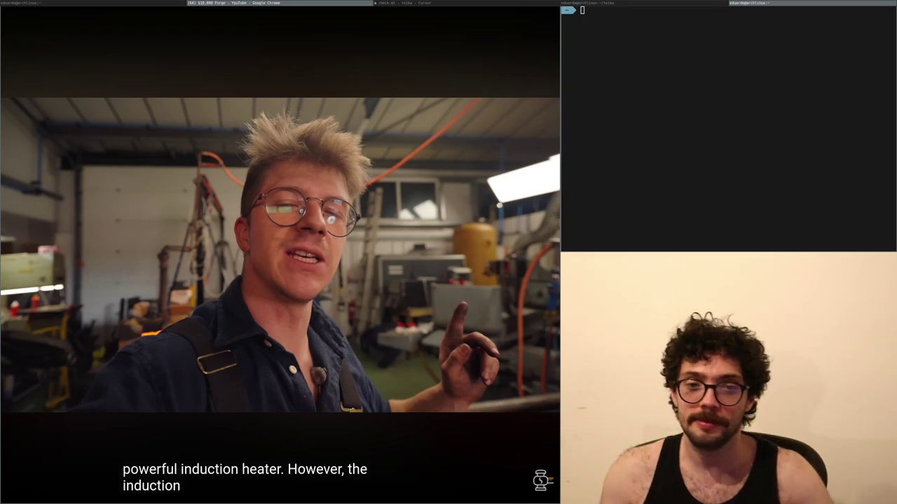
{"action": "left_click", "coordinate": [377, 329]}
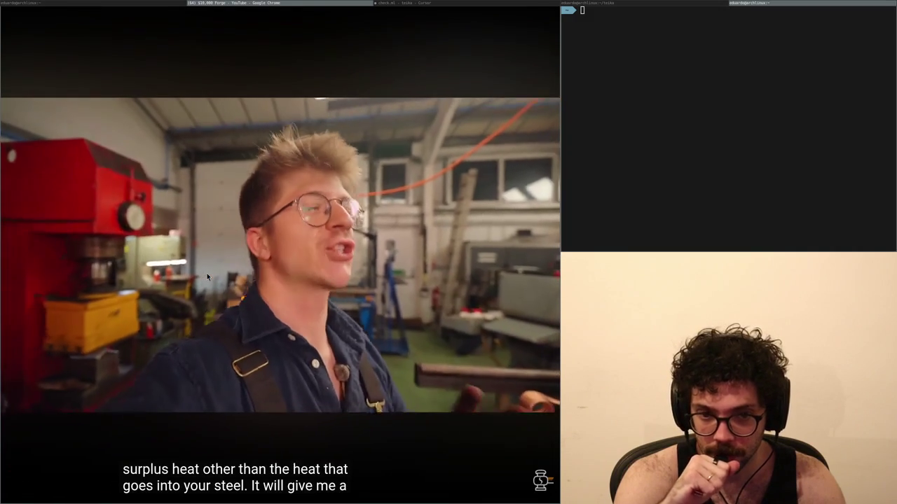
{"action": "mouse_move", "coordinate": [208, 276]}
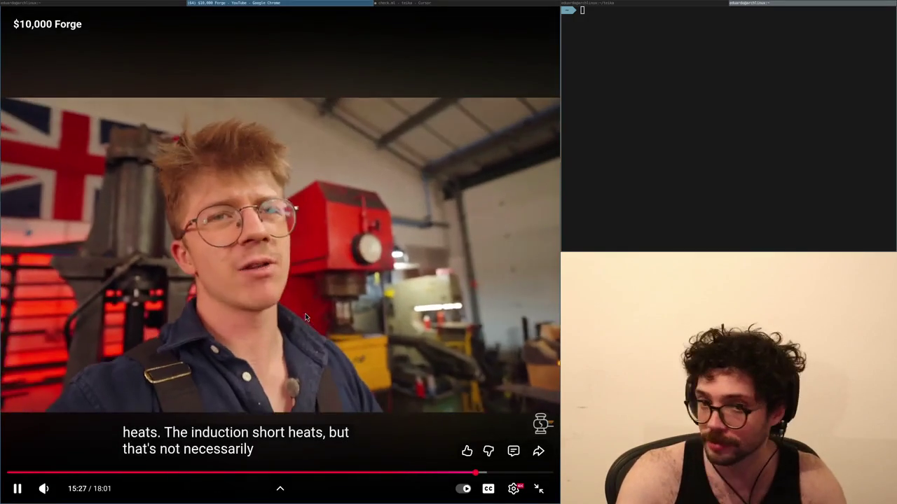
- Pause the forge video at about 15:27, later resuming it with Space
{"action": "left_click", "coordinate": [302, 307]}
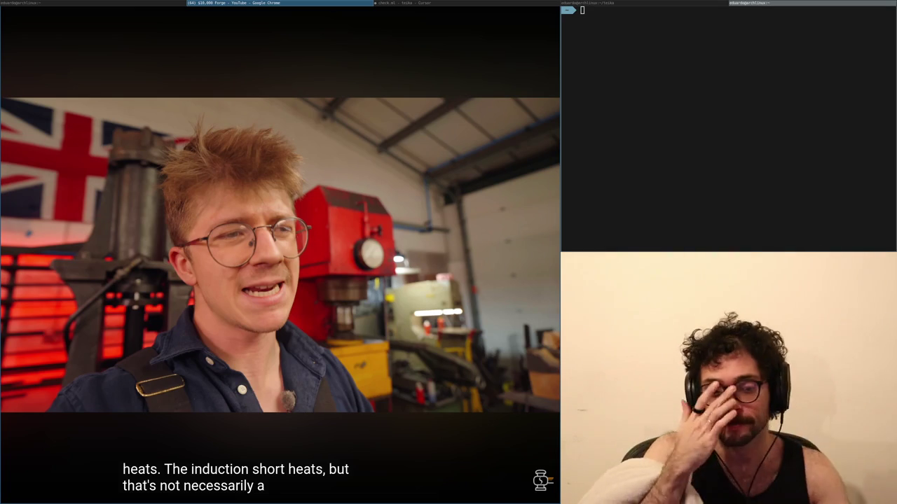
{"action": "key", "text": "space"}
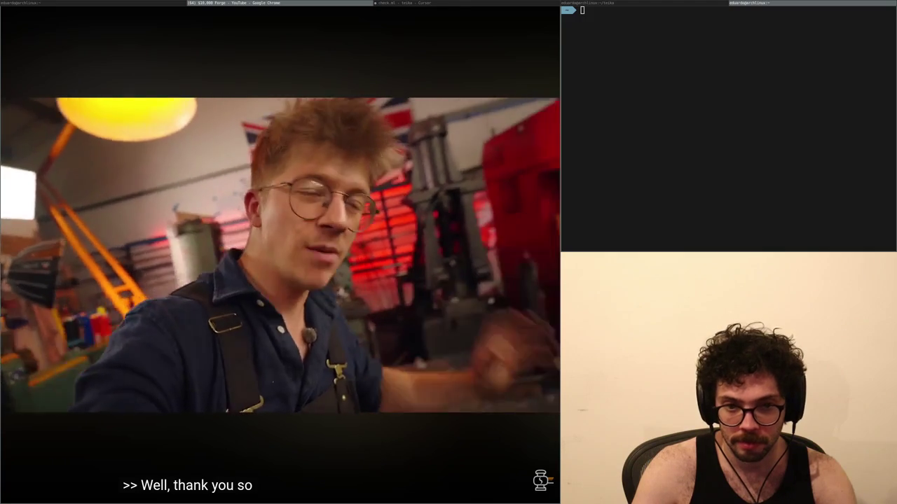
- Exit fullscreen back to the watch page at 17:33
{"action": "double_click", "coordinate": [137, 175]}
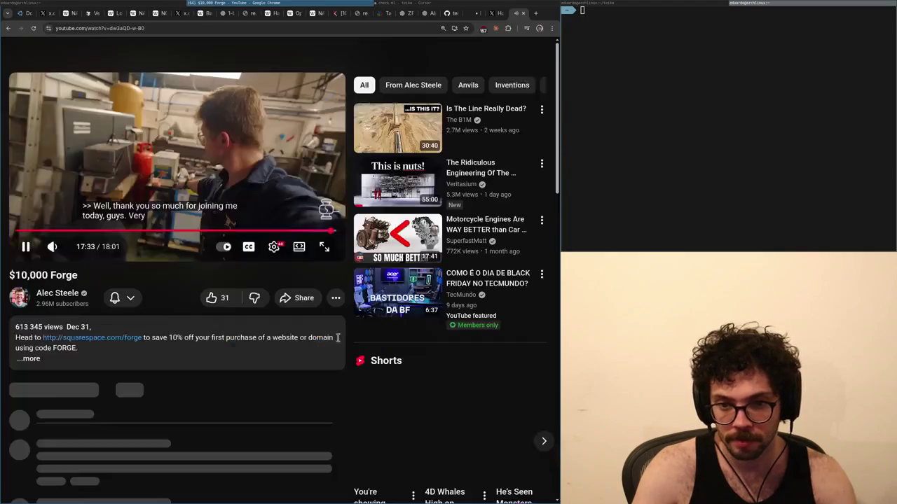
- Expand the '1 reply' and '20 replies' comment threads, then close the YouTube tab
{"action": "scroll", "coordinate": [70, 299], "scroll_direction": "down", "scroll_amount": 5}
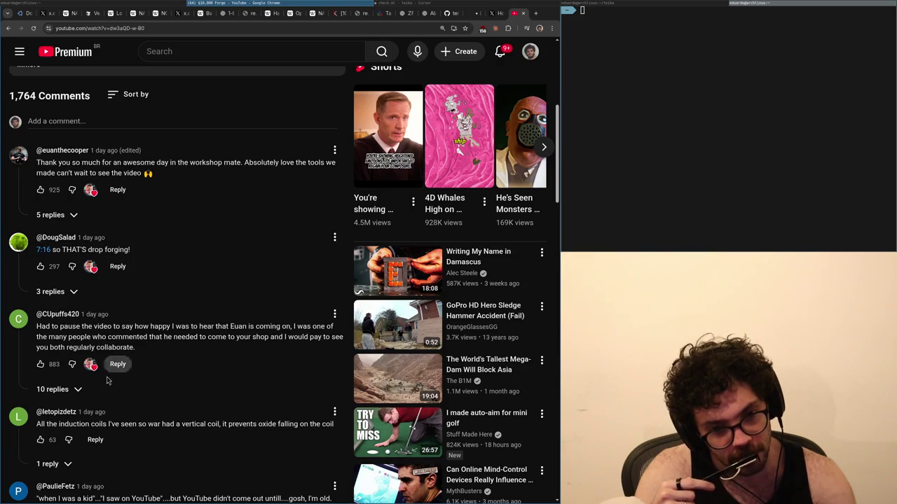
{"action": "left_click", "coordinate": [49, 465]}
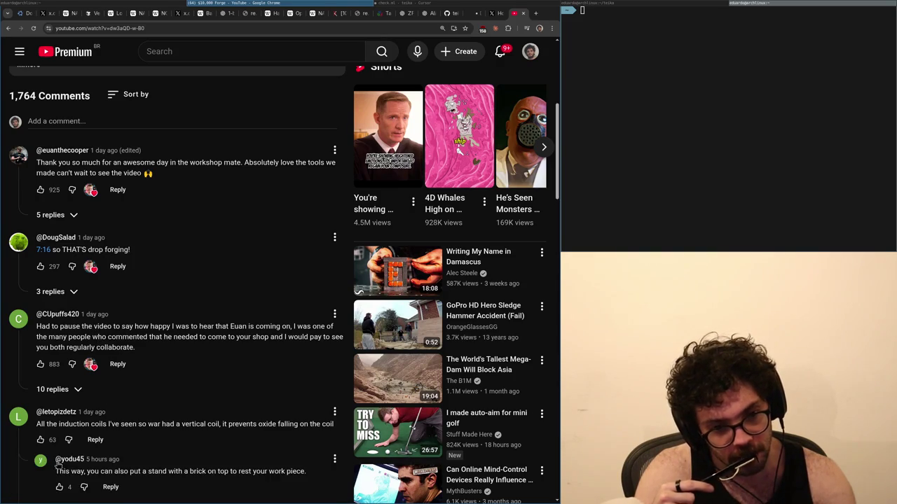
{"action": "scroll", "coordinate": [105, 417], "scroll_direction": "down", "scroll_amount": 2}
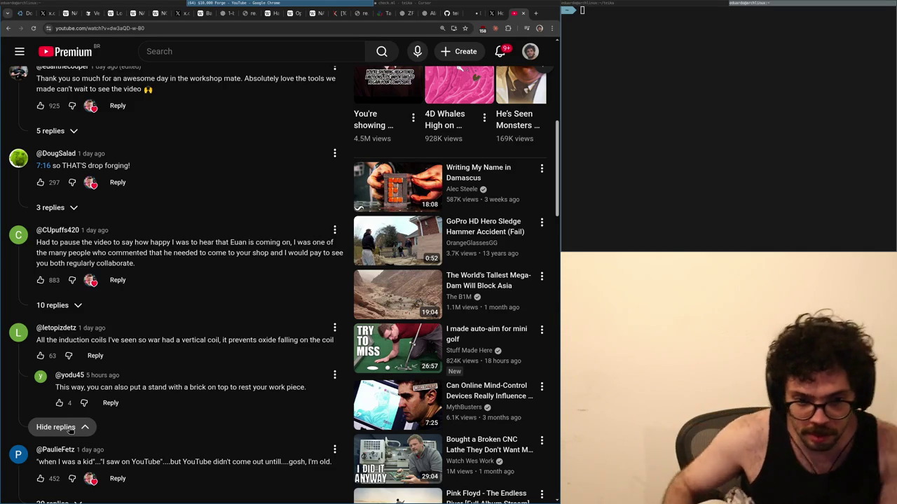
{"action": "scroll", "coordinate": [87, 476], "scroll_direction": "down", "scroll_amount": 1}
{"action": "left_click", "coordinate": [88, 461]}
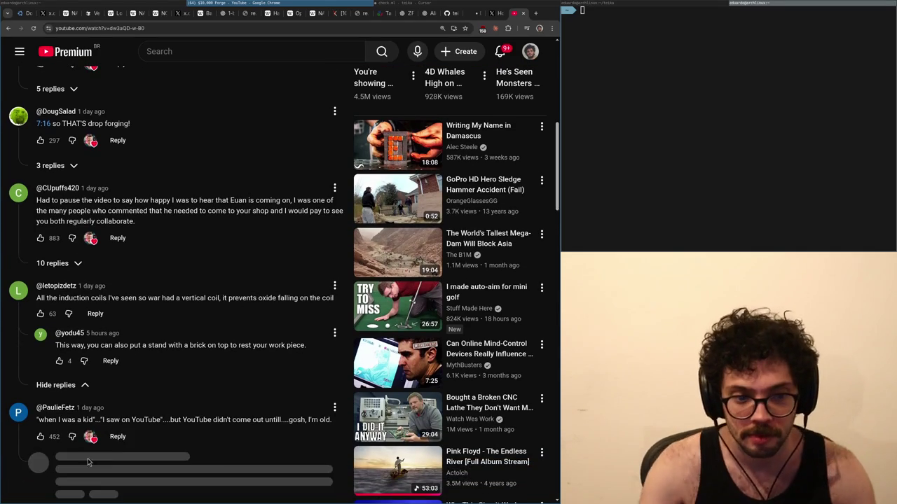
{"action": "scroll", "coordinate": [116, 435], "scroll_direction": "down", "scroll_amount": 1}
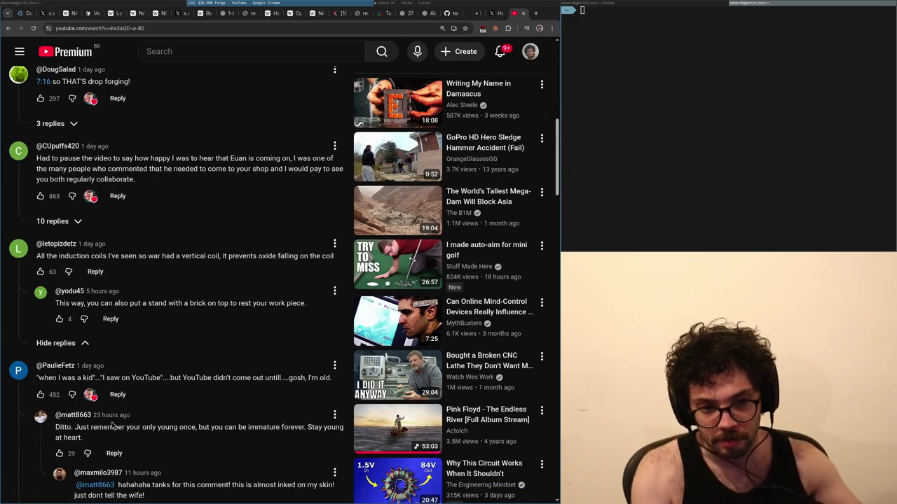
{"action": "key", "text": "ctrl+w"}
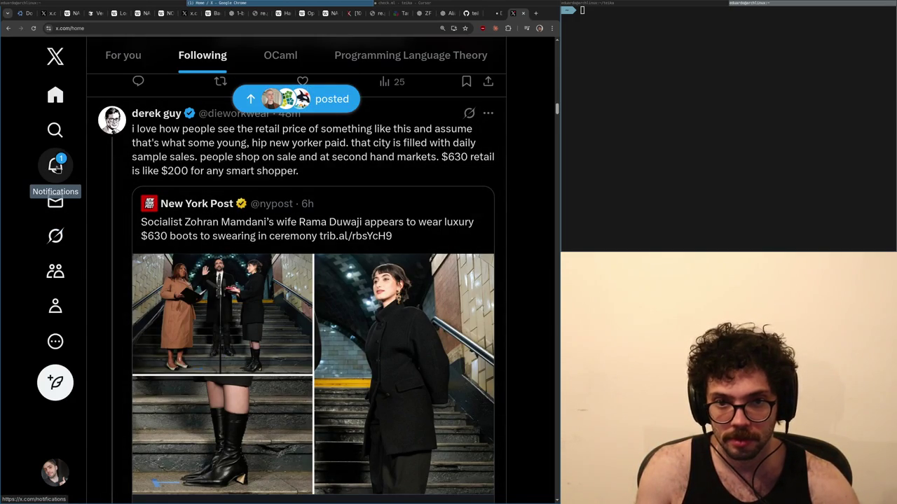
- Read the $630 boots post and its replies, check notifications, then go to Discord's #theory channel
{"action": "left_click", "coordinate": [145, 168]}
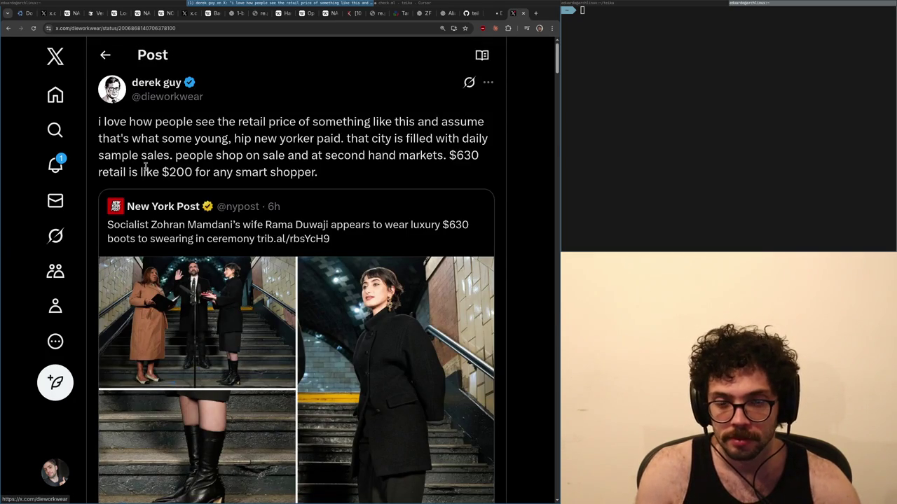
{"action": "scroll", "coordinate": [158, 223], "scroll_direction": "down", "scroll_amount": 3}
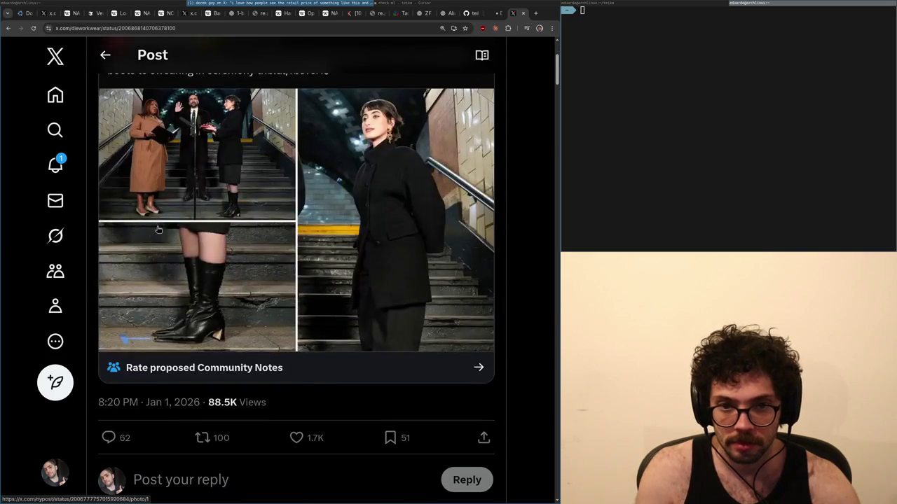
{"action": "scroll", "coordinate": [158, 229], "scroll_direction": "down", "scroll_amount": 2}
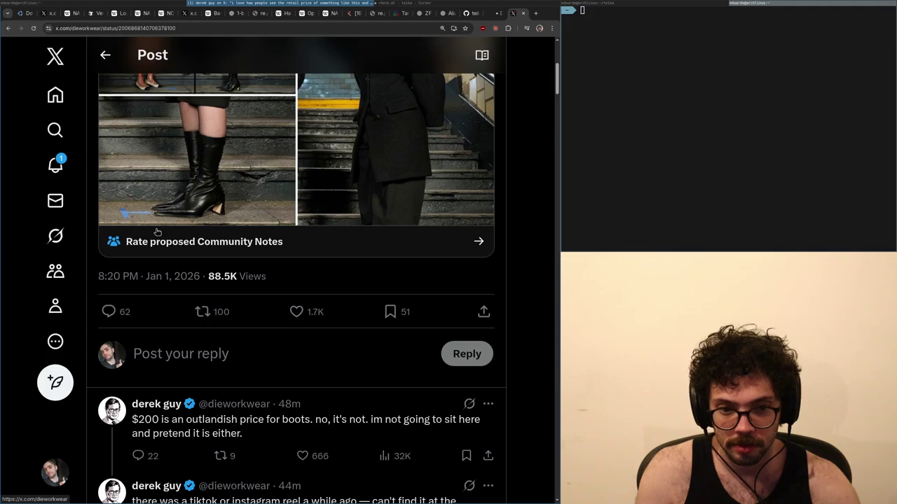
{"action": "scroll", "coordinate": [158, 232], "scroll_direction": "down", "scroll_amount": 2}
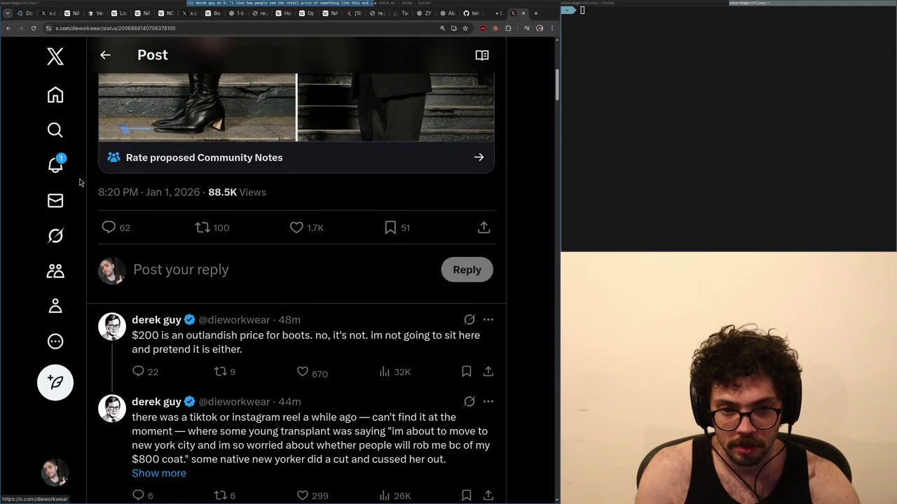
{"action": "scroll", "coordinate": [66, 169], "scroll_direction": "down", "scroll_amount": 1}
{"action": "left_click", "coordinate": [65, 169]}
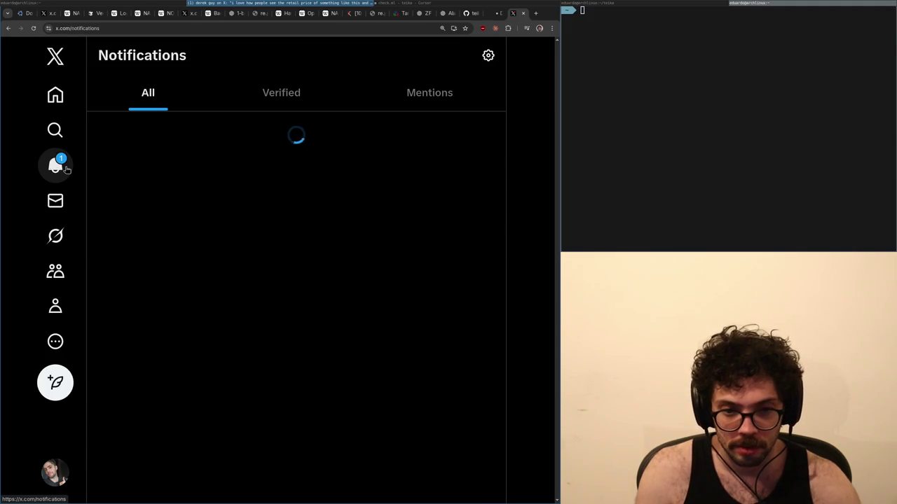
{"action": "key", "text": "ctrl+1"}
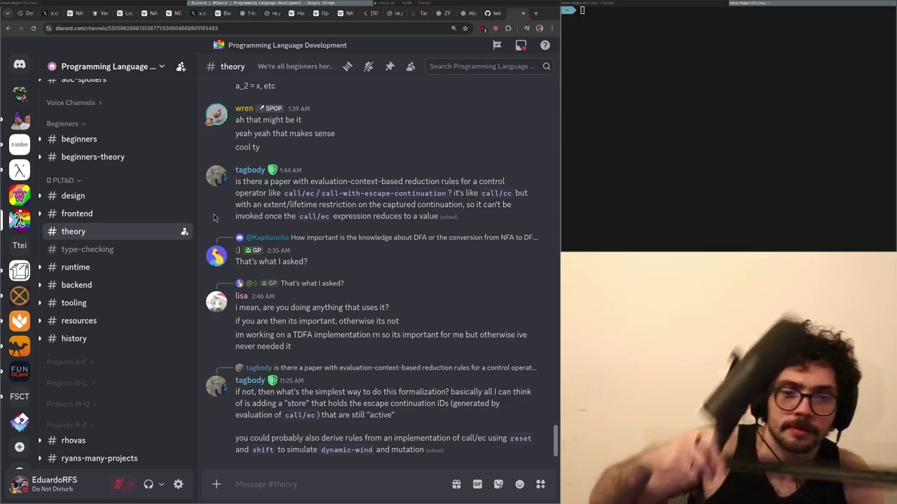
- Leave the Discord #theory chat and bring up the rewriting-typer.md notes in Cursor
{"action": "scroll", "coordinate": [372, 374], "scroll_direction": "up", "scroll_amount": 3}
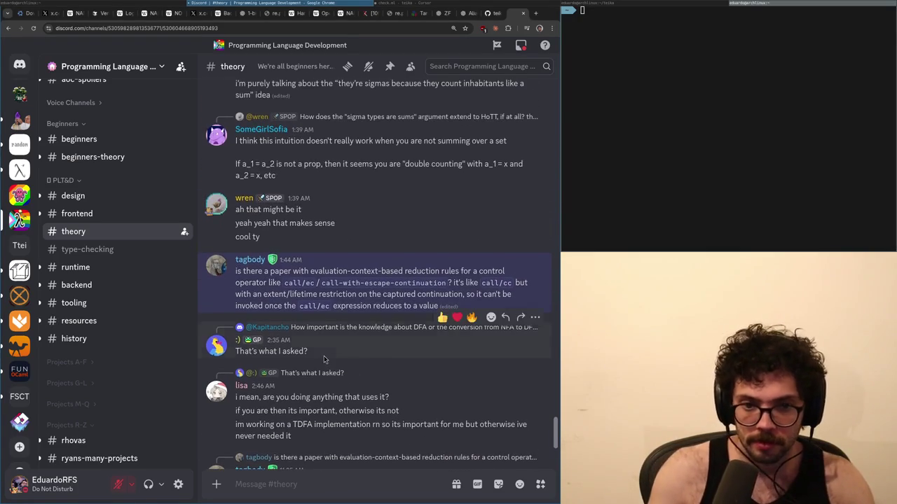
{"action": "key", "text": "alt+Tab"}
{"action": "key", "text": "ctrl+Tab"}
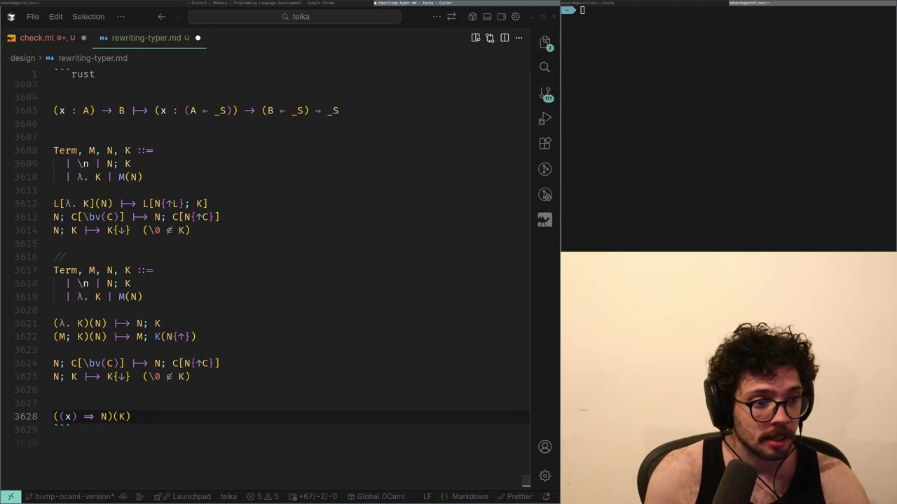
- Back in check.ml, delete the value-based reduce function on lines 40–51
{"action": "key", "text": "ctrl+Tab"}
{"action": "key", "text": "Down"}
{"action": "key", "text": "Down"}
{"action": "key", "text": "Down"}
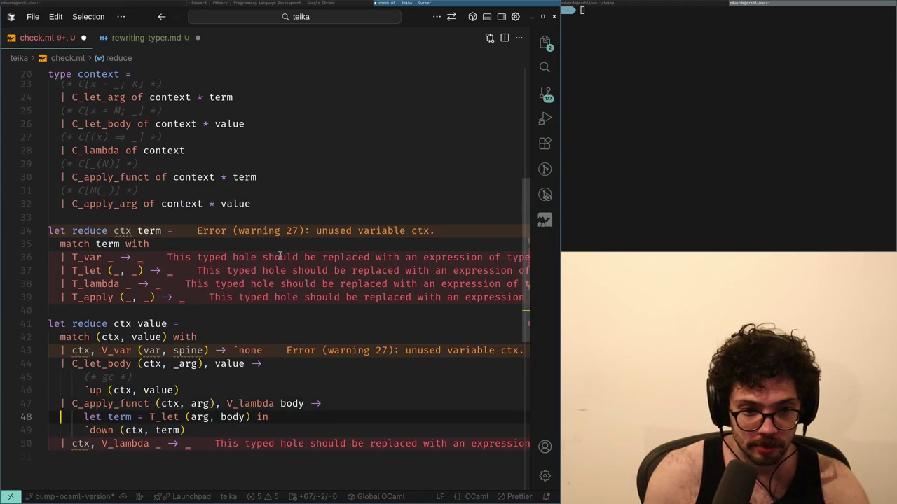
{"action": "key", "text": "ctrl+Left"}
{"action": "key", "text": "ctrl+Left"}
{"action": "key", "text": "Down"}
{"action": "key", "text": "Up"}
{"action": "key", "text": "Up"}
{"action": "key", "text": "Up"}
{"action": "key", "text": "Up"}
{"action": "key", "text": "End"}
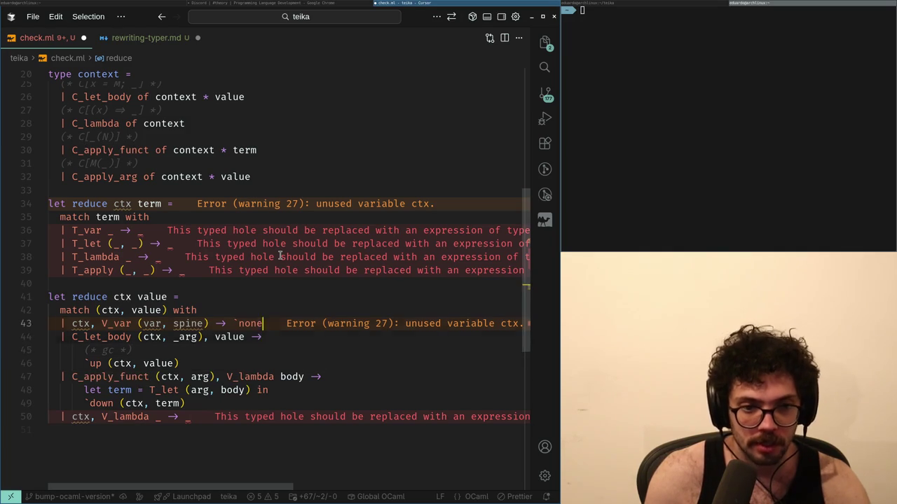
{"action": "key", "text": "Down"}
{"action": "key", "text": "Down"}
{"action": "key", "text": "Down"}
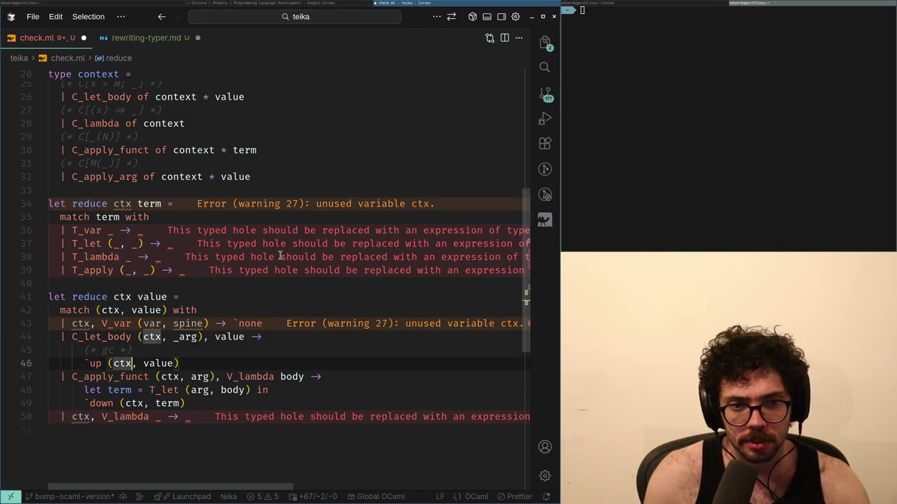
{"action": "key", "text": "shift+Up"}
{"action": "key", "text": "shift+Up"}
{"action": "key", "text": "shift+Up"}
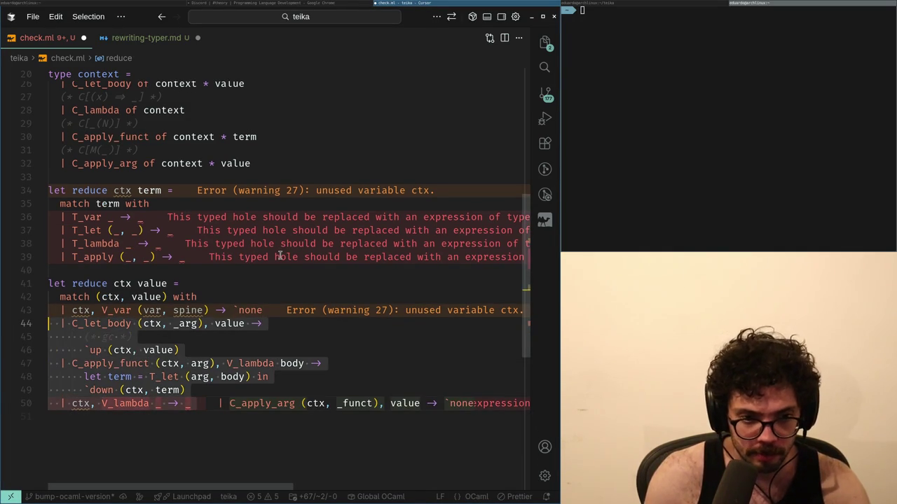
{"action": "key", "text": "BackSpace"}
{"action": "key", "text": "Up"}
{"action": "key", "text": "Up"}
{"action": "key", "text": "Up"}
- Make reduce match on (ctx, term) and use ctx in the T_var pattern
{"action": "key", "text": "ctrl+Left"}
{"action": "key", "text": "ctrl+Left"}
{"action": "type", "text": "ctx,"}
{"action": "key", "text": "Tab"}
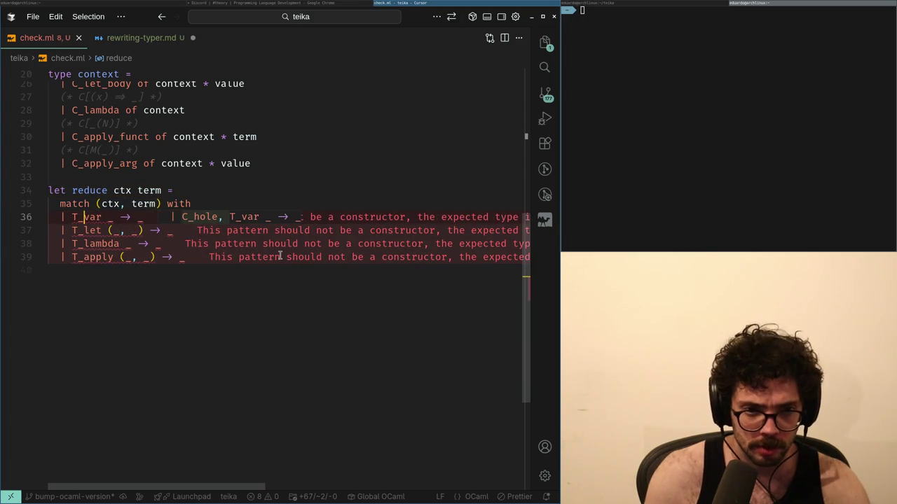
{"action": "key", "text": "Tab"}
{"action": "key", "text": "Tab"}
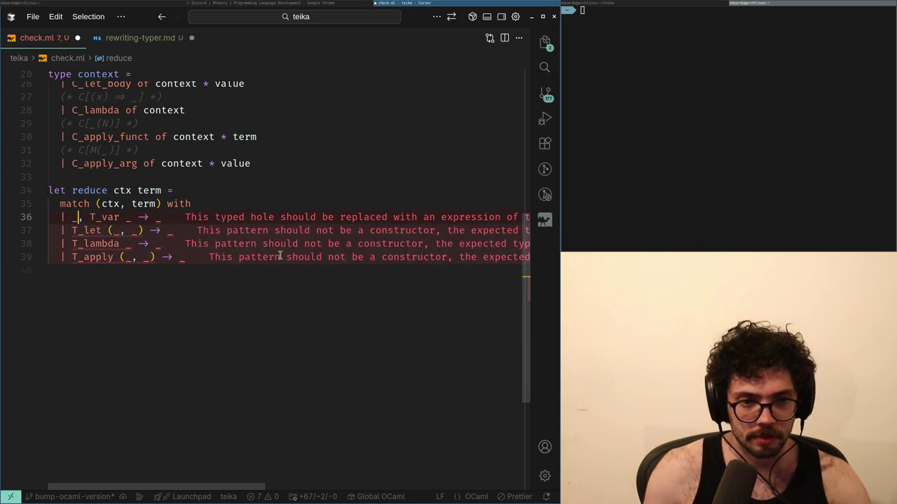
{"action": "key", "text": "Up"}
{"action": "key", "text": "BackSpace"}
{"action": "type", "text": "ctx"}
{"action": "key", "text": "Escape"}
- Add ctx to the T_let pattern, accept the remaining suggested patterns, and save check.ml
{"action": "key", "text": "Down"}
{"action": "key", "text": "ctrl+Left"}
{"action": "type", "text": "ctx"}
{"action": "key", "text": "Escape"}
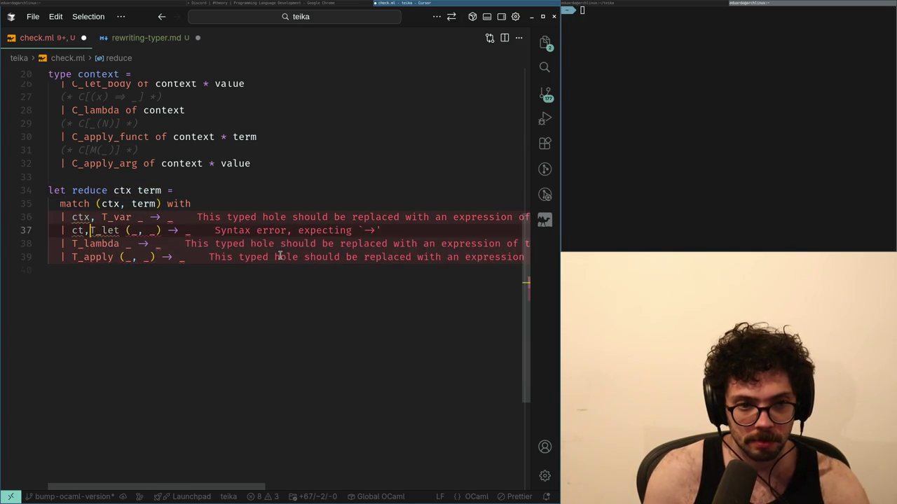
{"action": "type", "text": ","}
{"action": "key", "text": "Tab"}
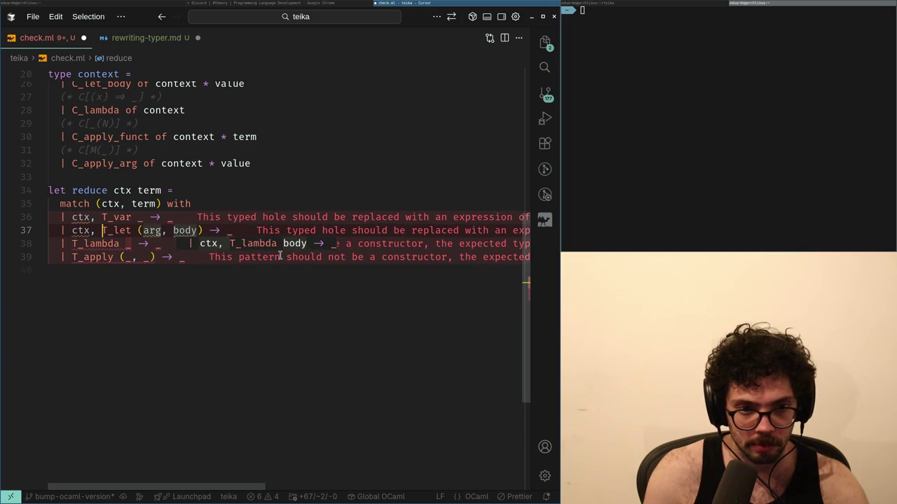
{"action": "key", "text": "Tab"}
{"action": "key", "text": "ctrl+s"}
- Make the T_let case return None
{"action": "key", "text": "Up"}
{"action": "key", "text": "Up"}
{"action": "key", "text": "Up"}
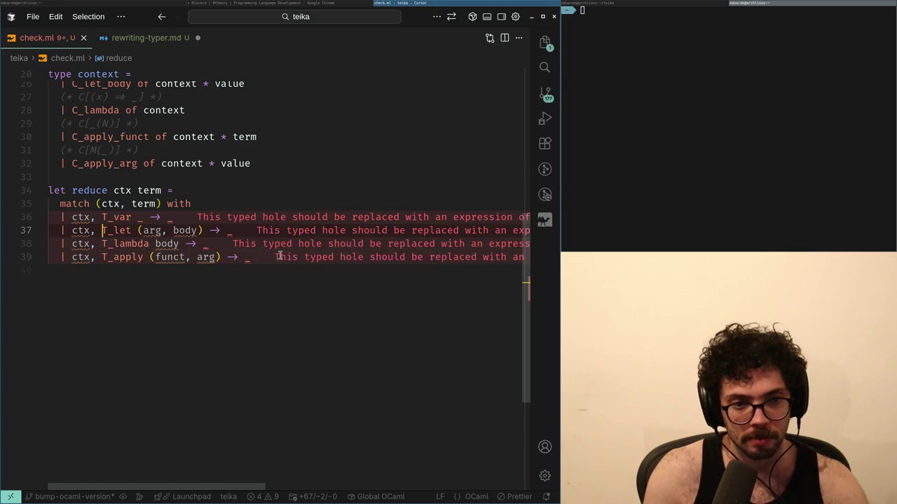
{"action": "key", "text": "Down"}
{"action": "key", "text": "Down"}
{"action": "key", "text": "Up"}
{"action": "key", "text": "Up"}
{"action": "key", "text": "Up"}
{"action": "key", "text": "Down"}
{"action": "key", "text": "Down"}
{"action": "key", "text": "ctrl+Right"}
{"action": "key", "text": "ctrl+Right"}
{"action": "key", "text": "ctrl+Right"}
{"action": "key", "text": "ctrl+Left"}
{"action": "key", "text": "ctrl+Left"}
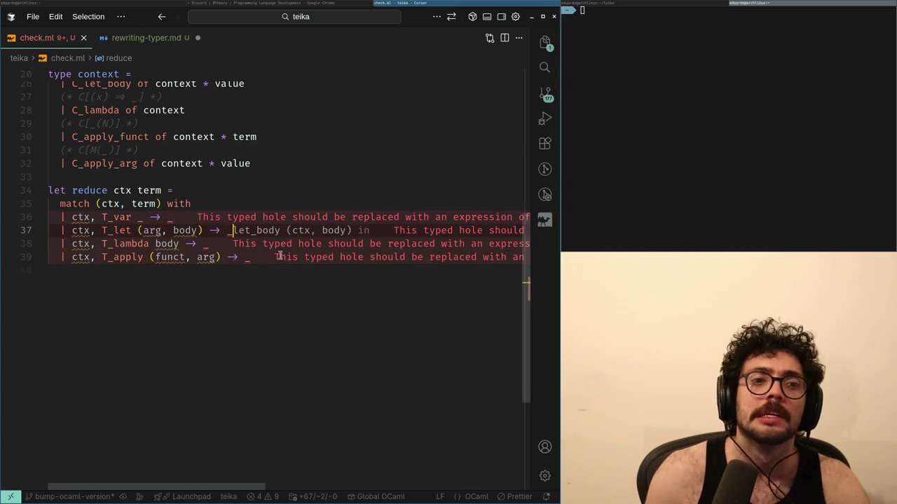
{"action": "type", "text": "None"}
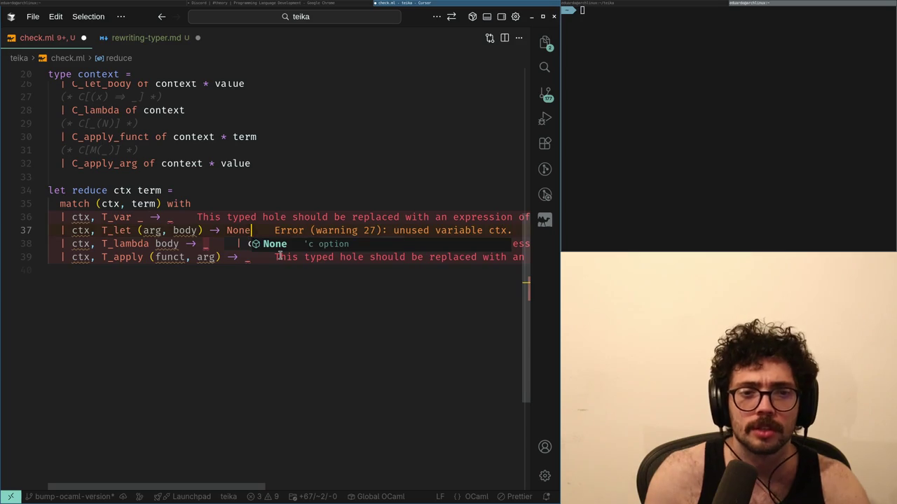
{"action": "key", "text": "Escape"}
- Start the T_lambda arm's pattern with the C_apply_arg constructor from completions
{"action": "key", "text": "Down"}
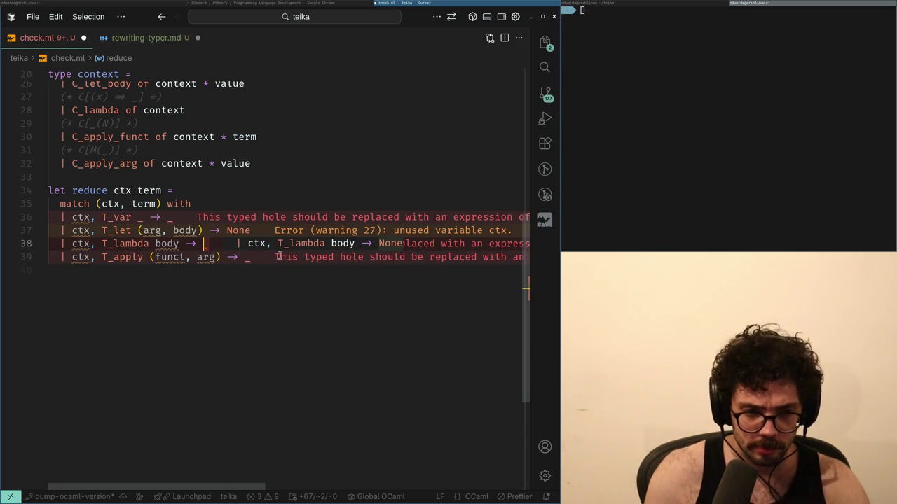
{"action": "key", "text": "ctrl+BackSpace"}
{"action": "key", "text": "ctrl+p"}
{"action": "key", "text": "Escape"}
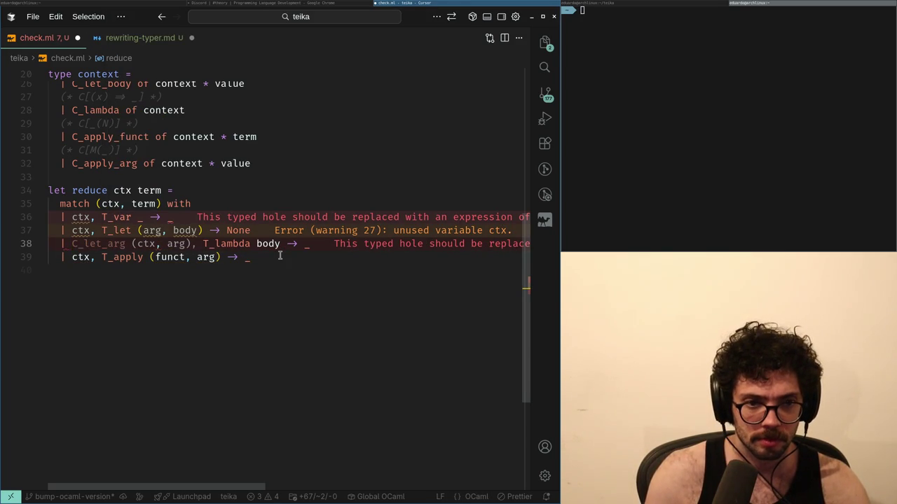
{"action": "type", "text": "C_apply_func"}
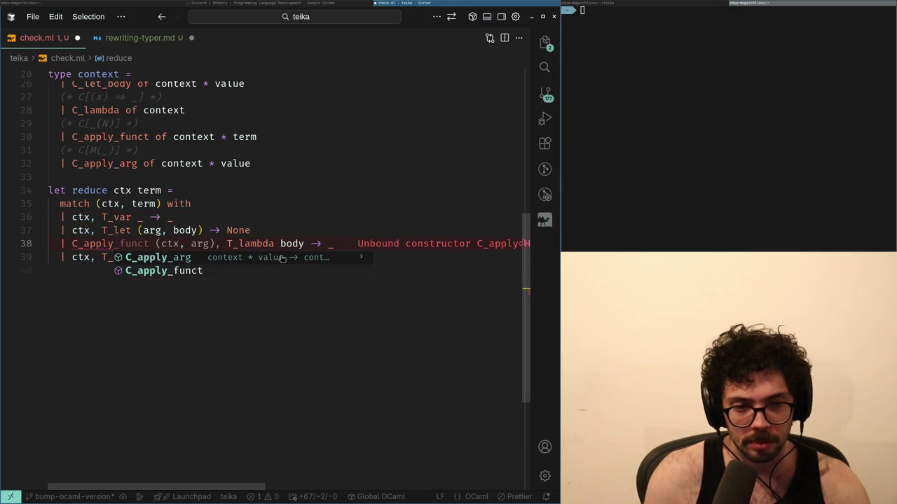
{"action": "key", "text": "ctrl+z"}
{"action": "key", "text": "ctrl+shift+z"}
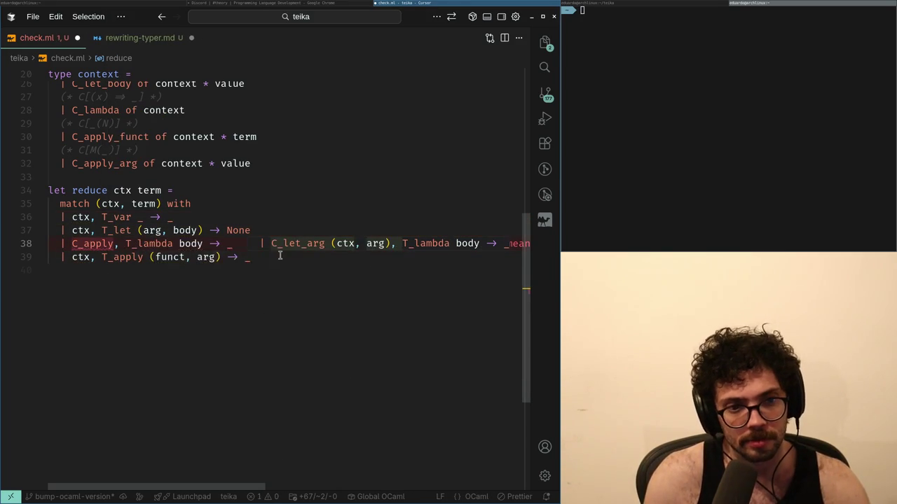
{"action": "key", "text": "ctrl+space"}
{"action": "key", "text": "Return"}
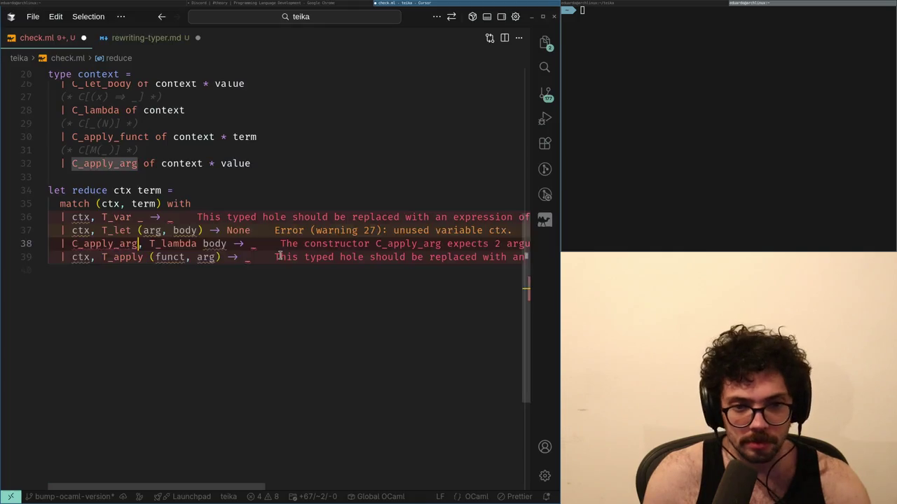
- Rename the constructor to C_apply_funct and dismiss the extra suggested match arms
{"action": "mouse_move", "coordinate": [279, 258]}
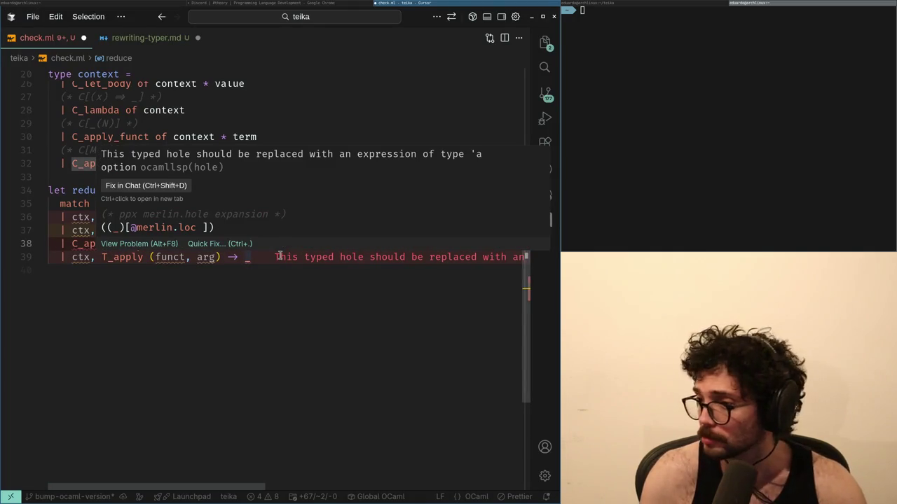
{"action": "key", "text": "BackSpace"}
{"action": "key", "text": "BackSpace"}
{"action": "key", "text": "BackSpace"}
{"action": "type", "text": "funct"}
{"action": "key", "text": "Escape"}
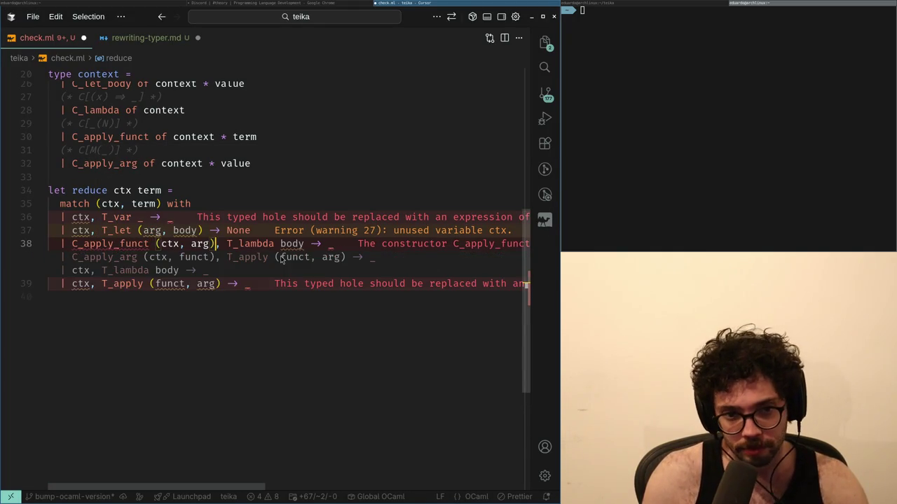
{"action": "key", "text": "Escape"}
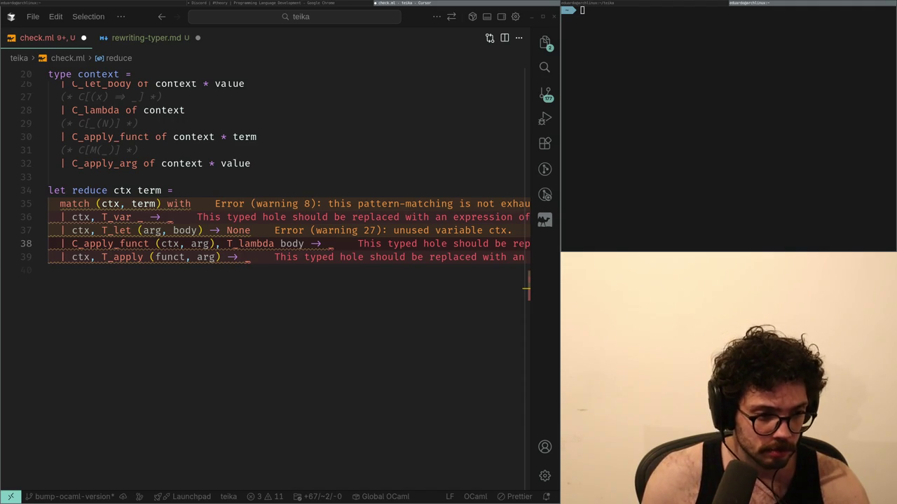
- Duplicate the C_apply_funct arm and begin editing the copy into a 'ctx, T_lambda body' arm
{"action": "key", "text": "alt+Tab"}
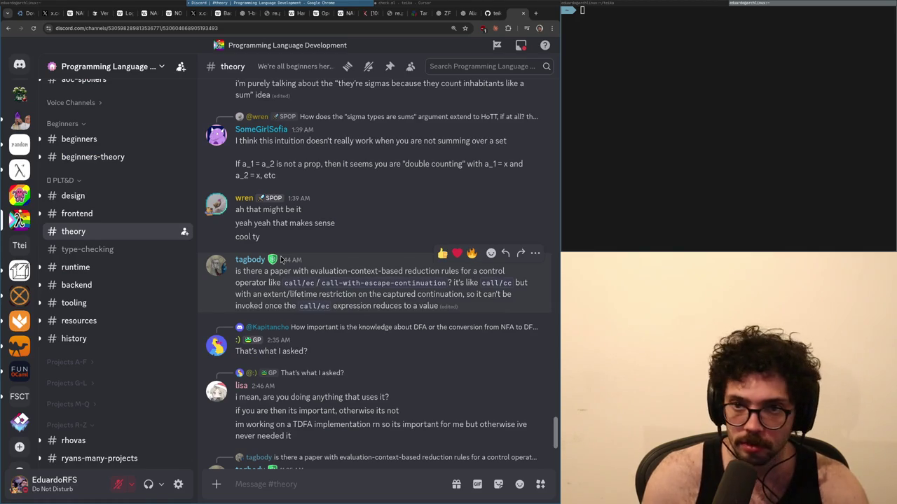
{"action": "key", "text": "alt+Tab"}
{"action": "key", "text": "alt+Tab"}
{"action": "key", "text": "alt+Tab"}
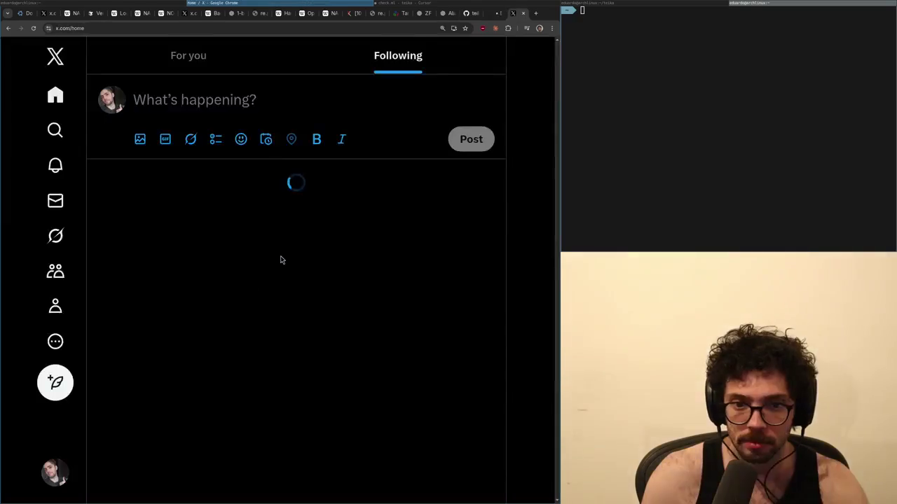
{"action": "key", "text": "alt+Tab"}
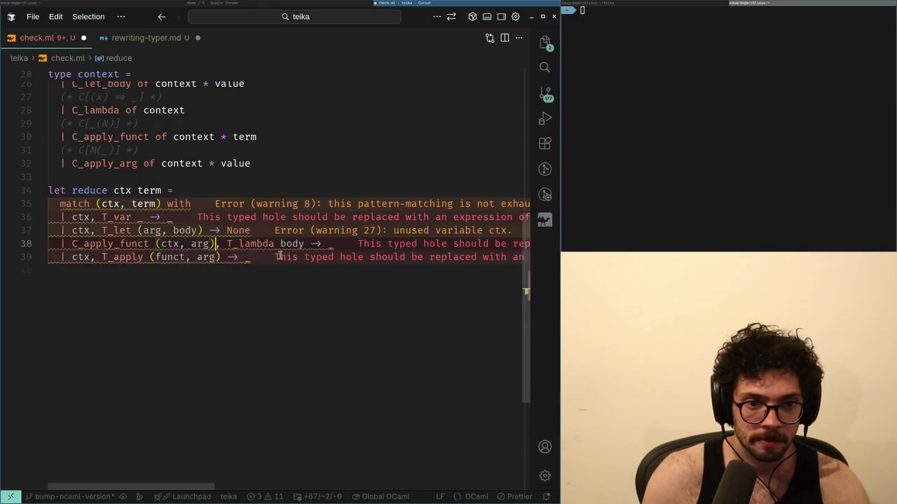
{"action": "key", "text": "Up"}
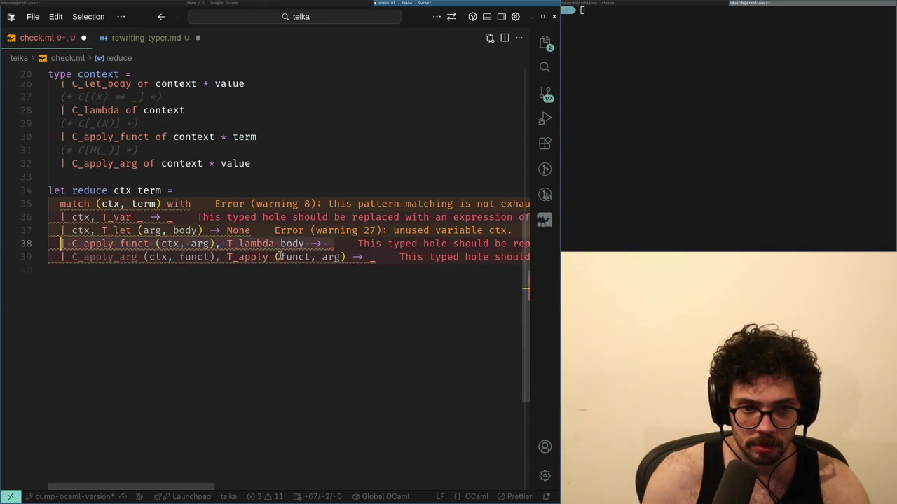
{"action": "key", "text": "shift+alt+Down"}
{"action": "key", "text": "ctrl+Right"}
{"action": "key", "text": "ctrl+Right"}
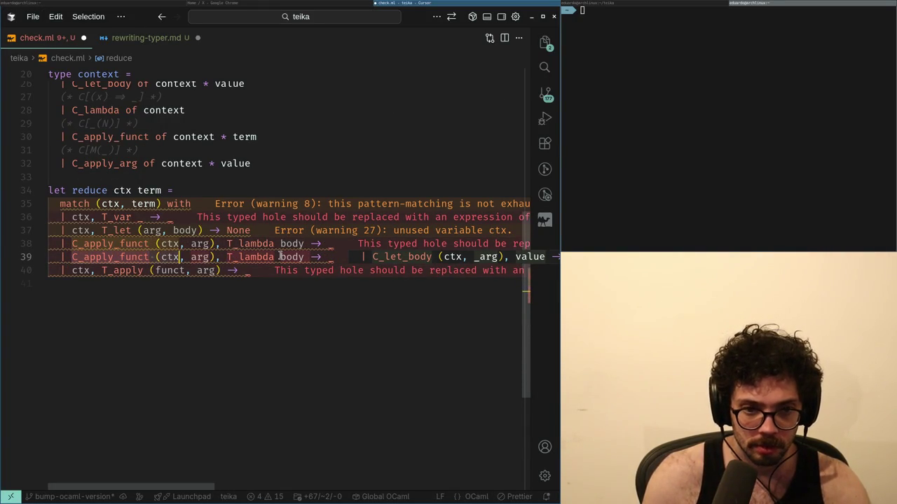
{"action": "type", "text": "ctx,"}
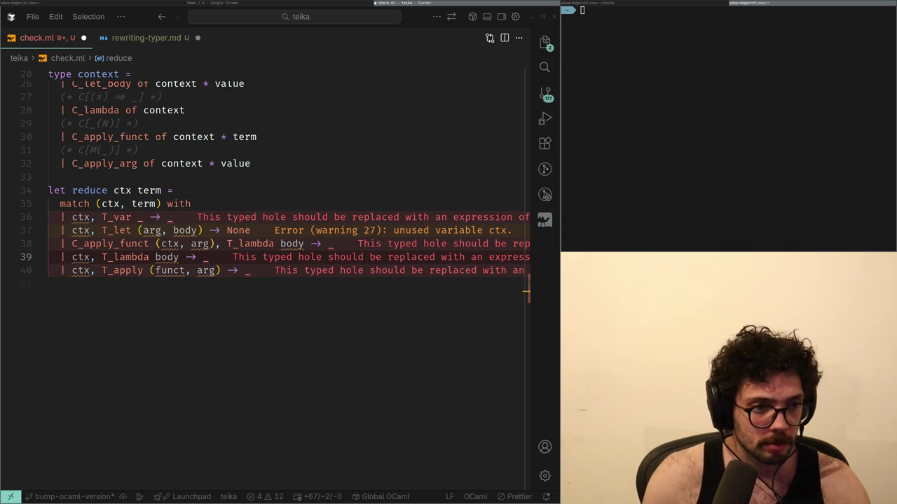
{"action": "key", "text": "alt+Tab"}
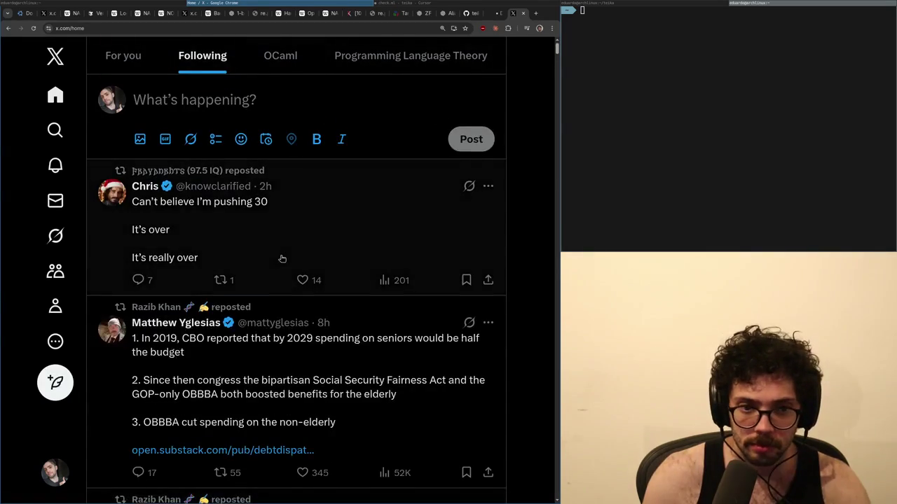
- Skim the X feed, close the X tab, glance at Discord #theory, then return to Cursor
{"action": "scroll", "coordinate": [282, 259], "scroll_direction": "down", "scroll_amount": 10}
{"action": "scroll", "coordinate": [282, 259], "scroll_direction": "down", "scroll_amount": 5}
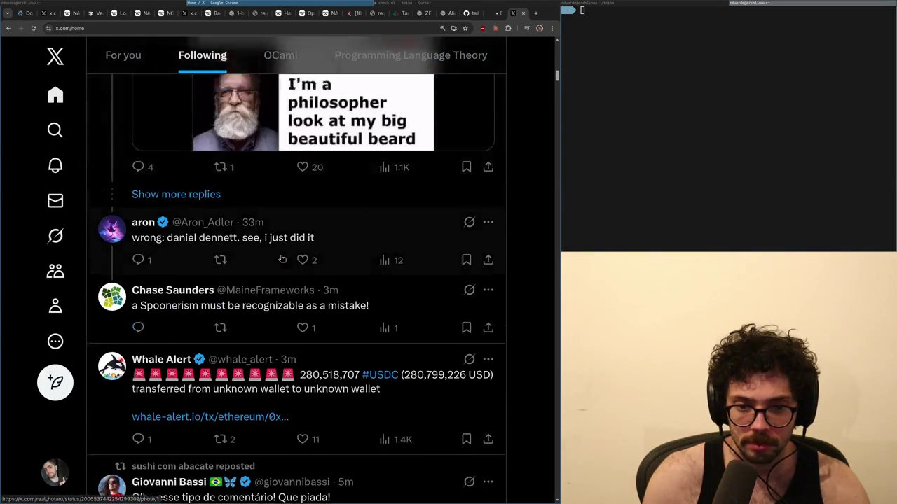
{"action": "scroll", "coordinate": [282, 258], "scroll_direction": "up", "scroll_amount": 5}
{"action": "scroll", "coordinate": [282, 258], "scroll_direction": "down", "scroll_amount": 1}
{"action": "scroll", "coordinate": [281, 258], "scroll_direction": "down", "scroll_amount": 5}
{"action": "key", "text": "ctrl+w"}
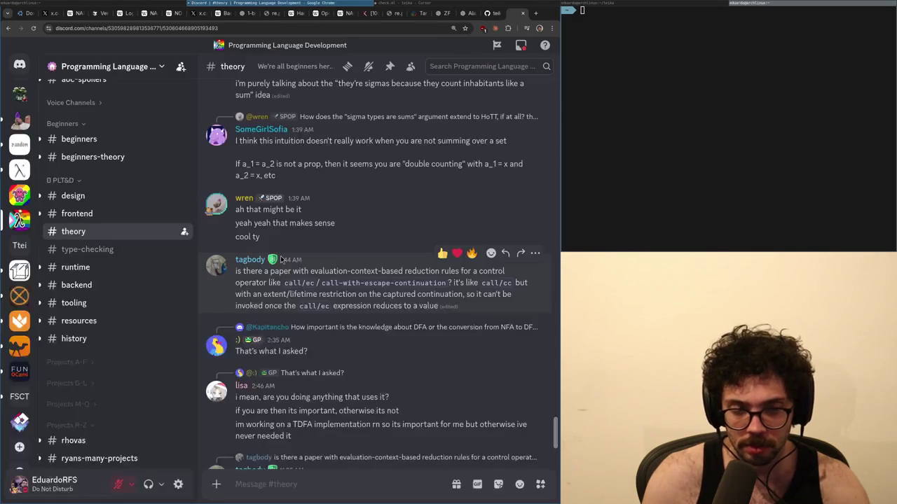
{"action": "scroll", "coordinate": [280, 260], "scroll_direction": "down", "scroll_amount": 2}
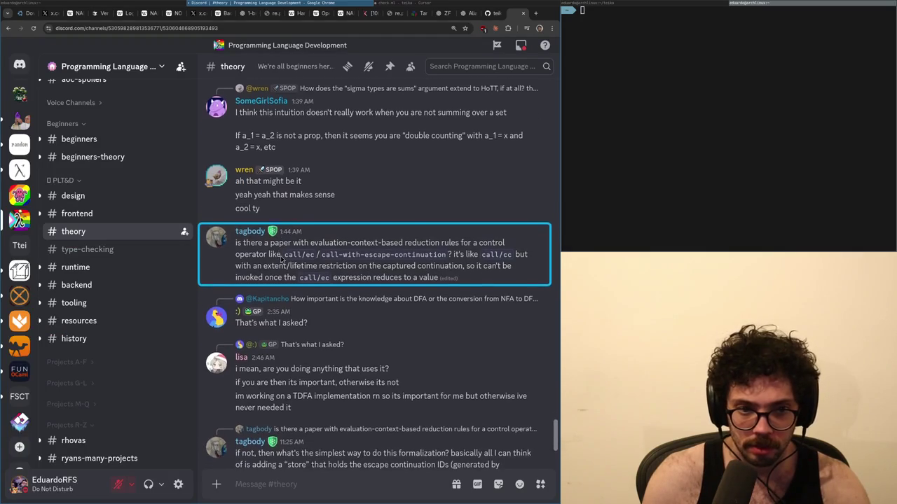
{"action": "key", "text": "alt+Tab"}
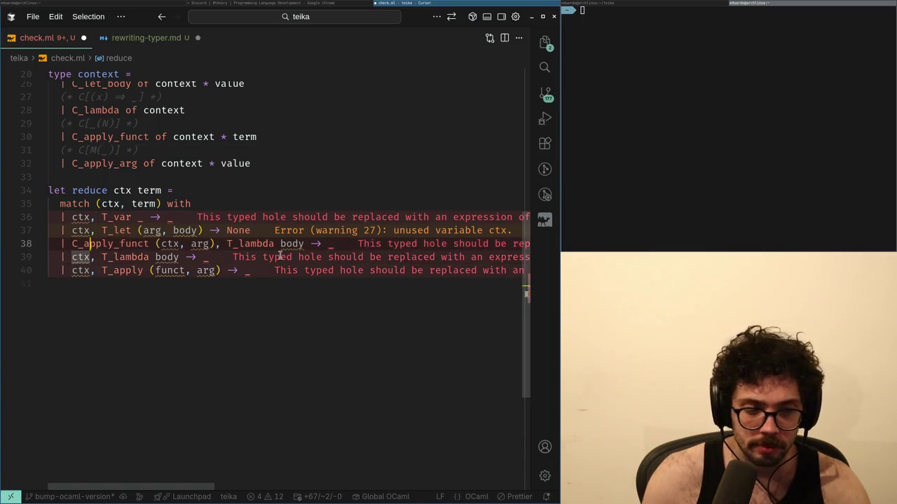
- Open a new line under the C_apply_funct arm and type 'let ter' as its body
{"action": "key", "text": "Up"}
{"action": "key", "text": "End"}
{"action": "key", "text": "Escape"}
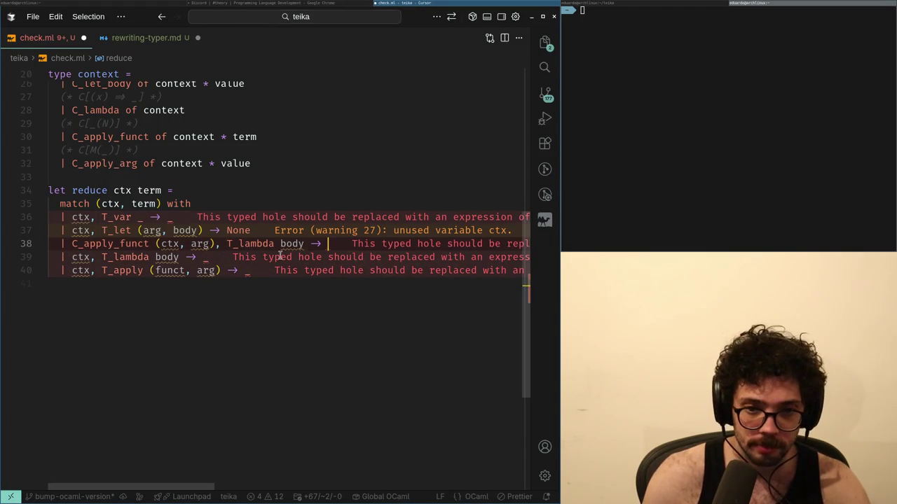
{"action": "key", "text": "Return"}
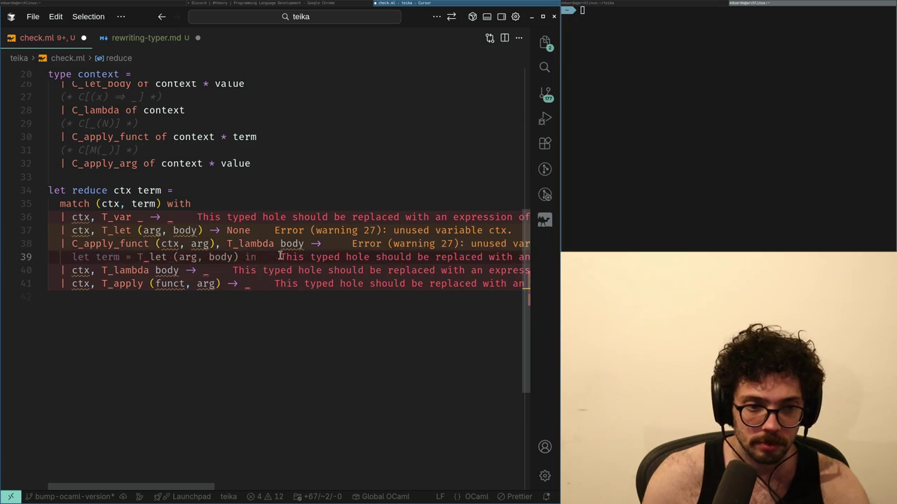
{"action": "key", "text": "Return"}
{"action": "key", "text": "Up"}
{"action": "type", "text": "let ter"}
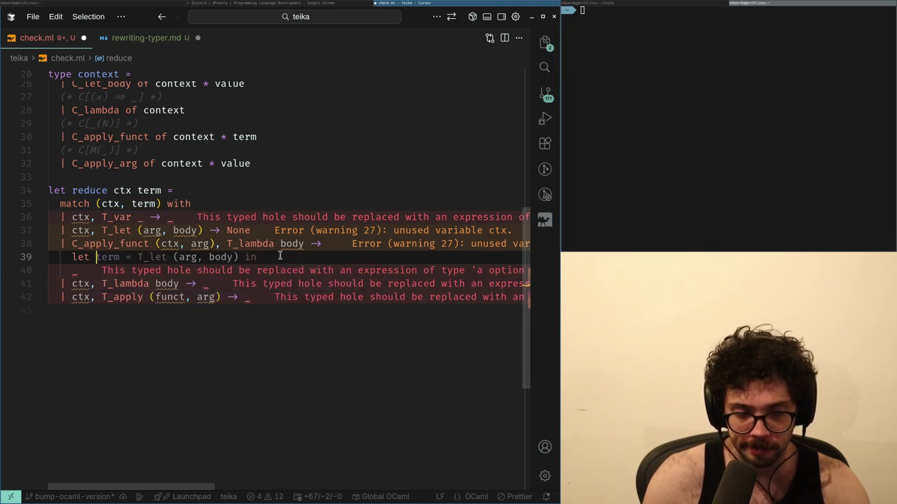
{"action": "key", "text": "Escape"}
{"action": "key", "text": "shift+Home"}
{"action": "key", "text": "ctrl+shift+k"}
{"action": "key", "text": "ctrl+z"}
- Replace the _ hole on line 40 with Some via autocomplete
{"action": "key", "text": "Down"}
{"action": "key", "text": "End"}
{"action": "key", "text": "BackSpace"}
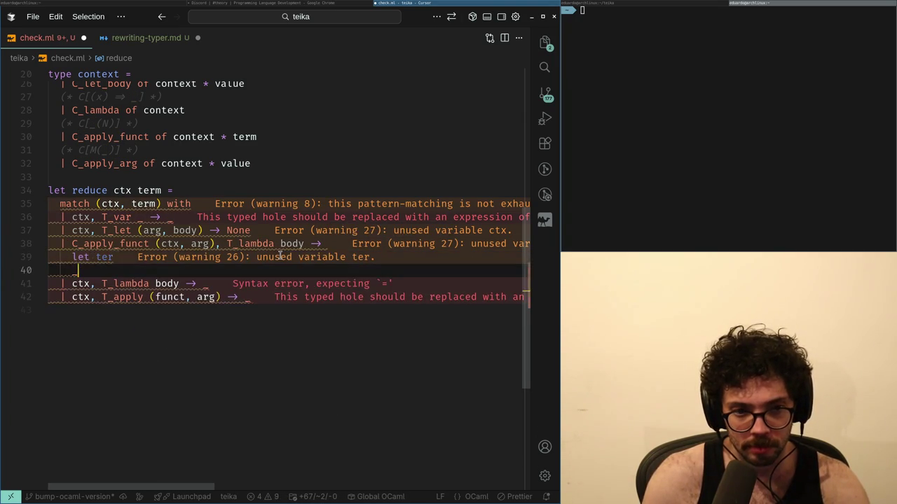
{"action": "type", "text": "So"}
{"action": "key", "text": "Return"}
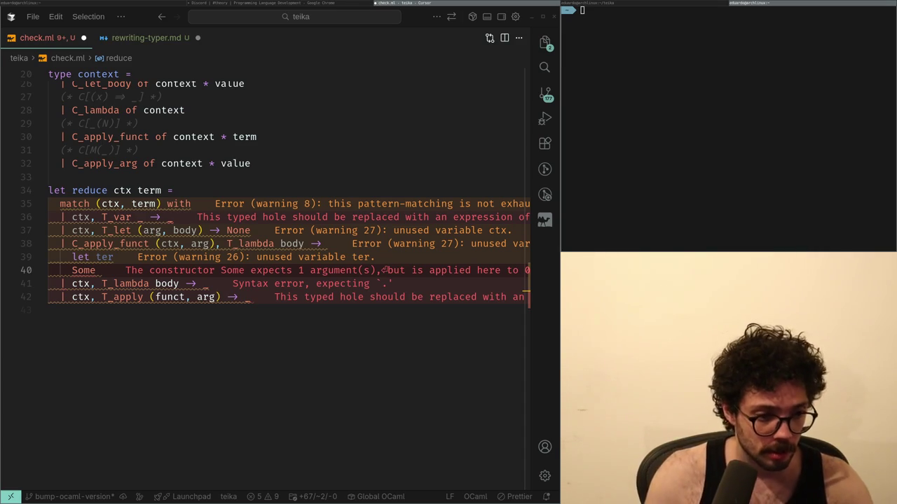
{"action": "key", "text": "alt+Tab"}
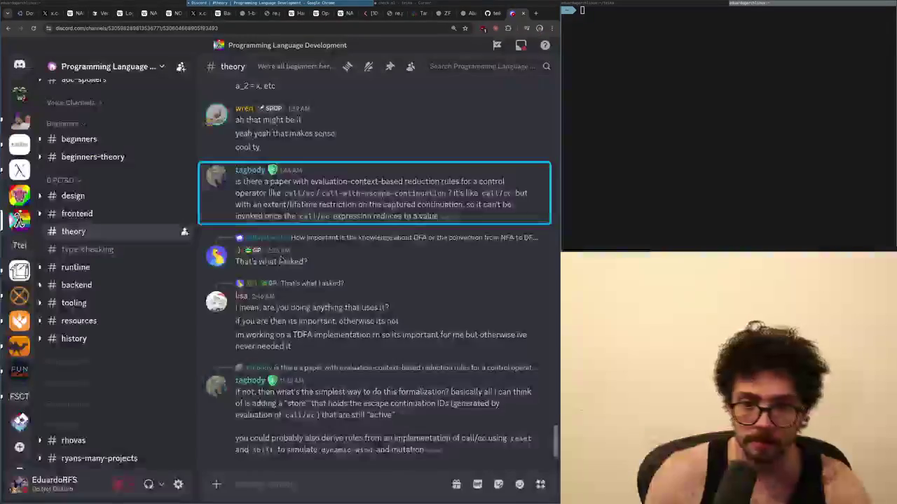
- Switch to Discord #theory to read the call/ec evaluation-context question
{"action": "key", "text": "alt+Tab"}
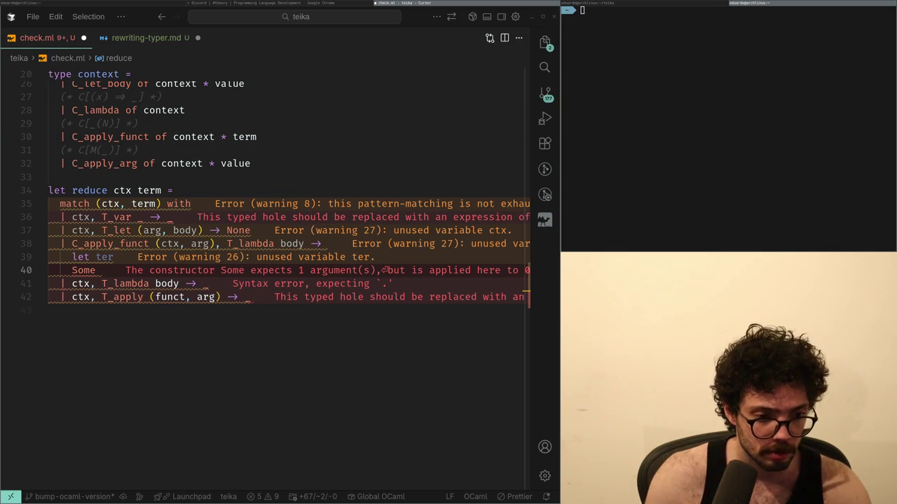
- Complete 'let term = T_let (arg, body) in' and replace Some with `down
{"action": "left_click", "coordinate": [280, 256]}
{"action": "type", "text": "m"}
{"action": "key", "text": "Tab"}
{"action": "key", "text": "Down"}
{"action": "key", "text": "Home"}
{"action": "key", "text": "ctrl+shift+Right"}
{"action": "type", "text": "`"}
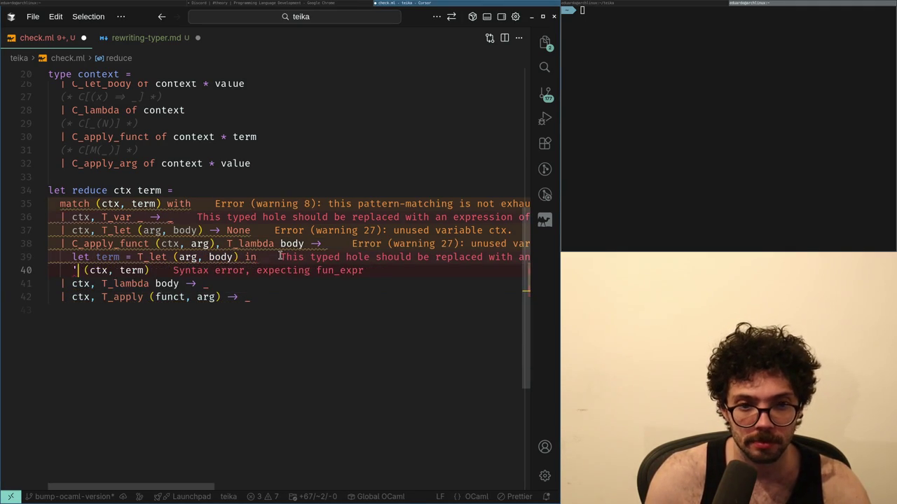
{"action": "type", "text": "do"}
{"action": "key", "text": "Tab"}
- Change the T_let case's None to `none on line 37
{"action": "key", "text": "Up"}
{"action": "key", "text": "Up"}
{"action": "key", "text": "Up"}
{"action": "key", "text": "End"}
{"action": "key", "text": "ctrl+shift+Left"}
{"action": "type", "text": "`none"}
{"action": "key", "text": "Escape"}
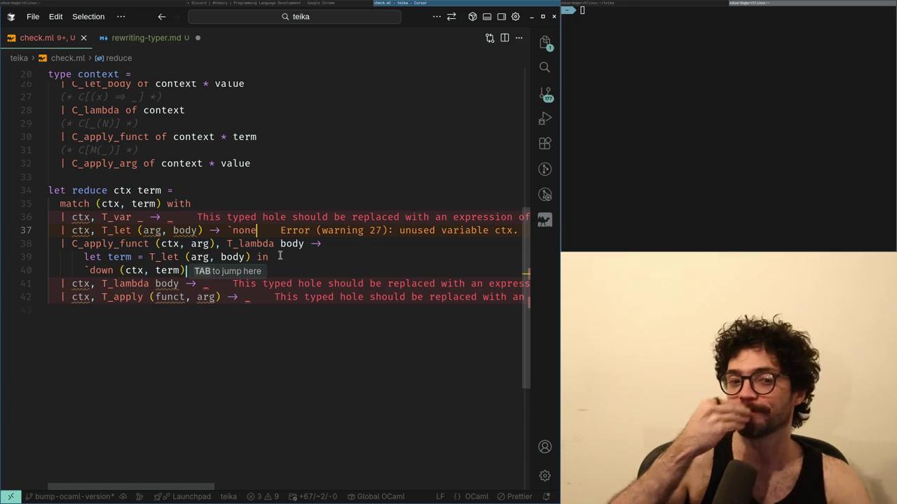
{"action": "key", "text": "super+Left"}
{"action": "key", "text": "super+Right"}
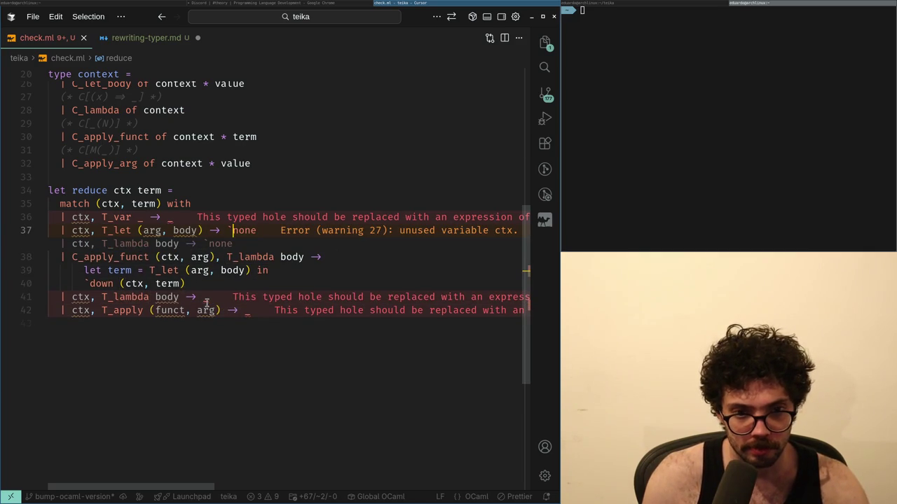
- Dismiss the suggested extra T_lambda line and review the reduce cases on lines 36–41
{"action": "key", "text": "Escape"}
{"action": "key", "text": "ctrl+Left"}
{"action": "key", "text": "ctrl+Left"}
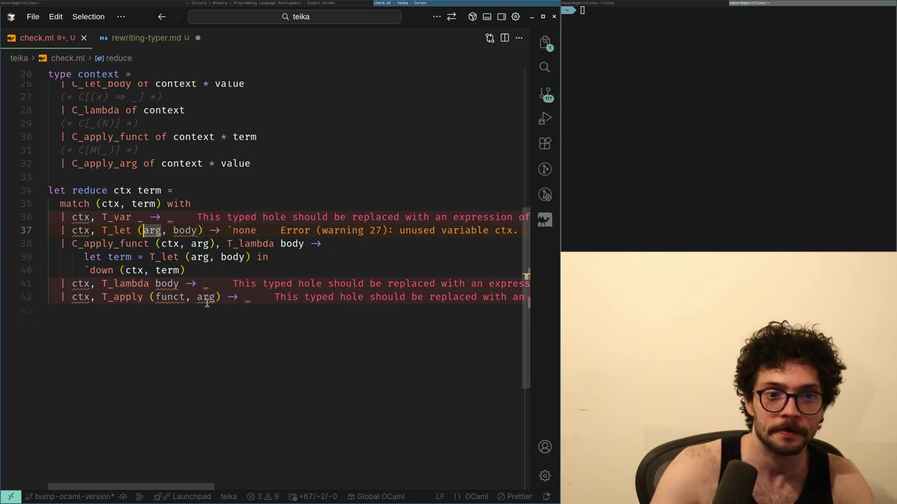
{"action": "key", "text": "Up"}
{"action": "key", "text": "End"}
{"action": "key", "text": "Down"}
{"action": "key", "text": "Down"}
{"action": "key", "text": "Down"}
{"action": "key", "text": "Home"}
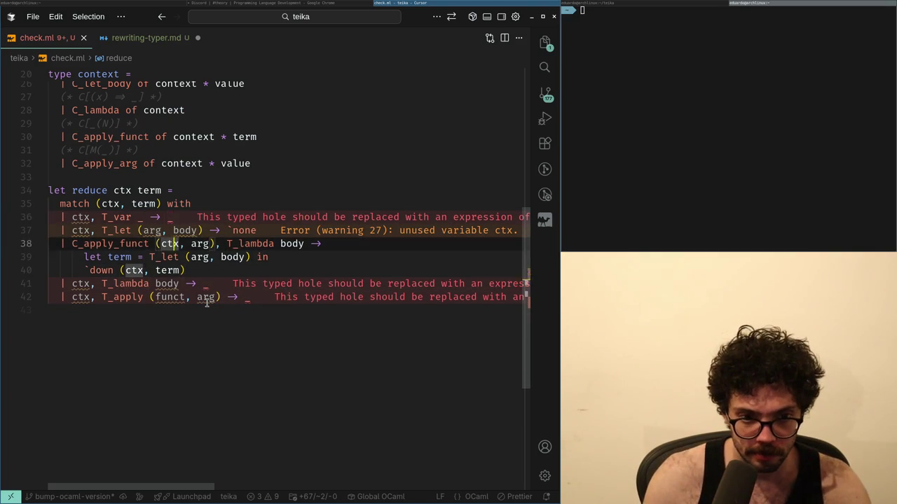
{"action": "key", "text": "ctrl+Right"}
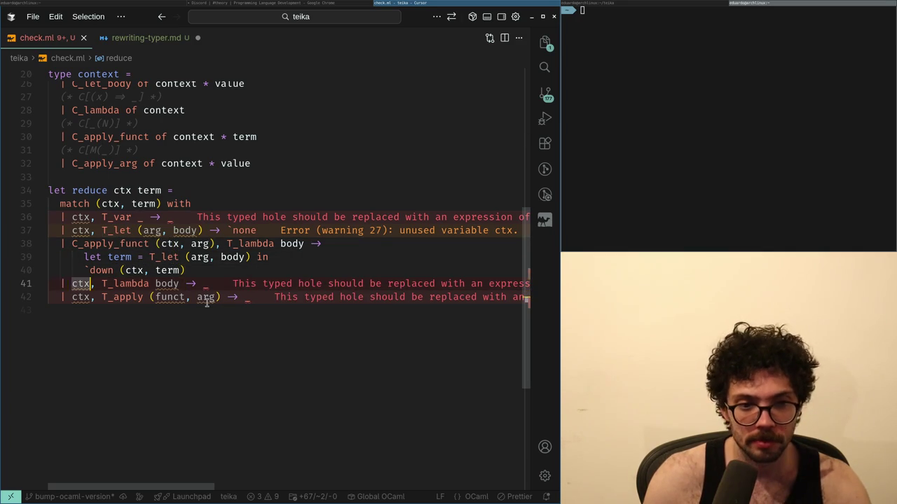
{"action": "key", "text": "Up"}
{"action": "key", "text": "Up"}
{"action": "key", "text": "Up"}
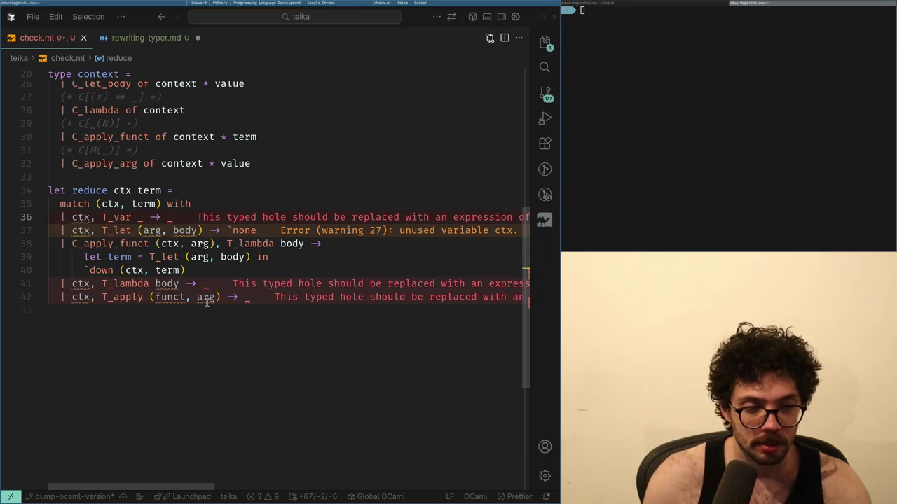
{"action": "key", "text": "Down"}
{"action": "key", "text": "Down"}
{"action": "key", "text": "Down"}
{"action": "key", "text": "Down"}
{"action": "key", "text": "Down"}
{"action": "key", "text": "End"}
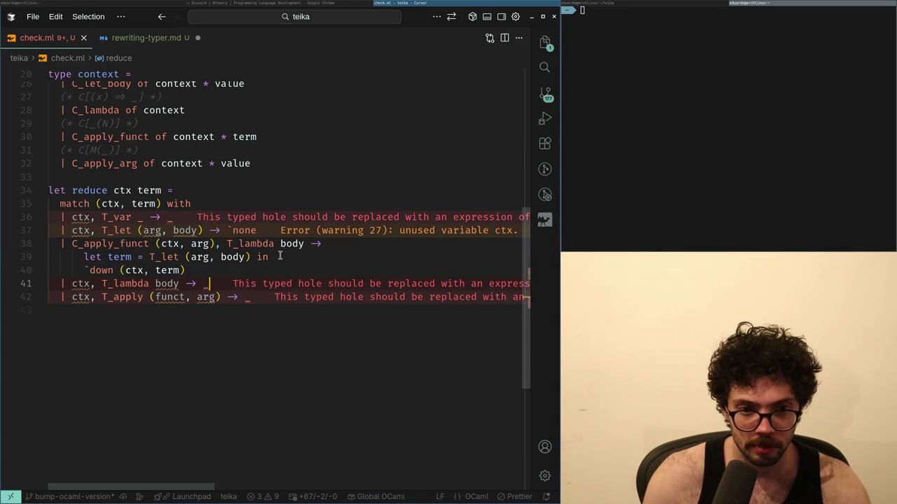
{"action": "key", "text": "Left"}
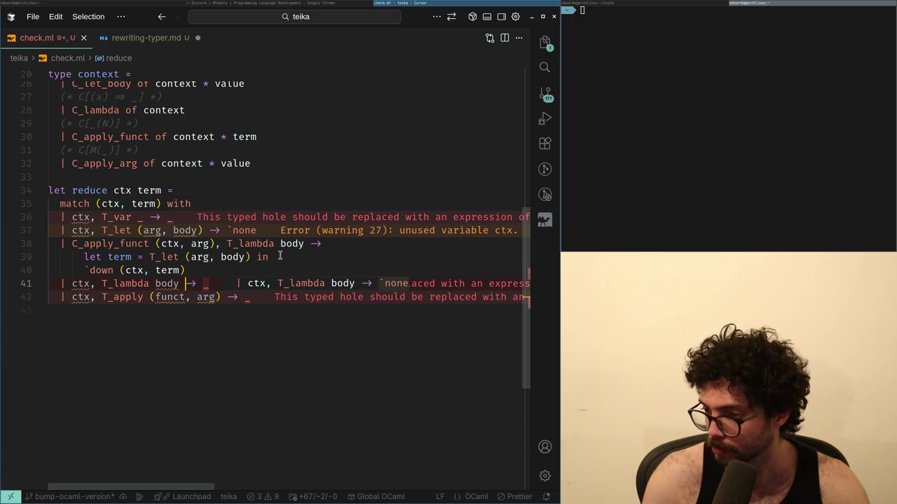
- Try duplicating the T_lambda case line on line 41, then undo the copy
{"action": "key", "text": "shift+alt+Right"}
{"action": "key", "text": "shift+alt+Right"}
{"action": "key", "text": "ctrl+c"}
{"action": "key", "text": "End"}
{"action": "key", "text": "Return"}
{"action": "key", "text": "ctrl+v"}
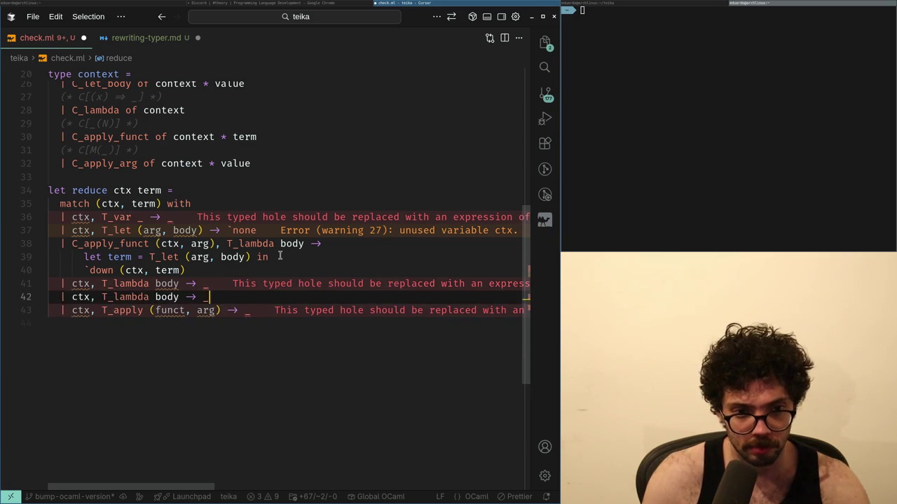
{"action": "key", "text": "ctrl+z"}
{"action": "key", "text": "ctrl+z"}
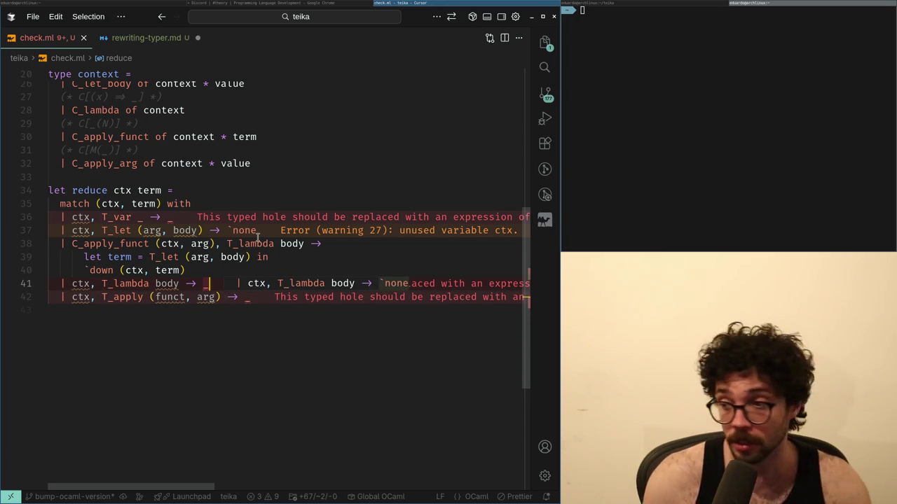
{"action": "key", "text": "alt+Tab"}
{"action": "key", "text": "alt+Tab"}
{"action": "key", "text": "alt+Tab"}
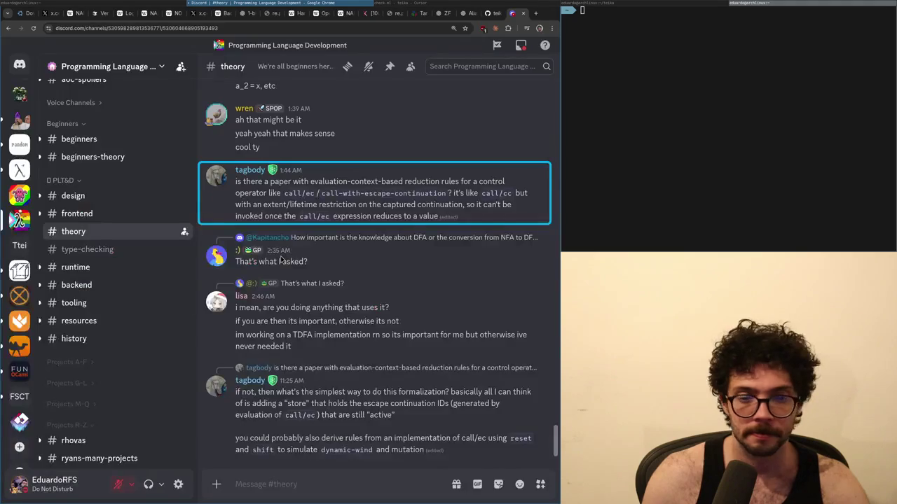
- Open x.com in a new tab and view the microplastics study post in full
{"action": "key", "text": "ctrl+t"}
{"action": "type", "text": "x"}
{"action": "key", "text": "Return"}
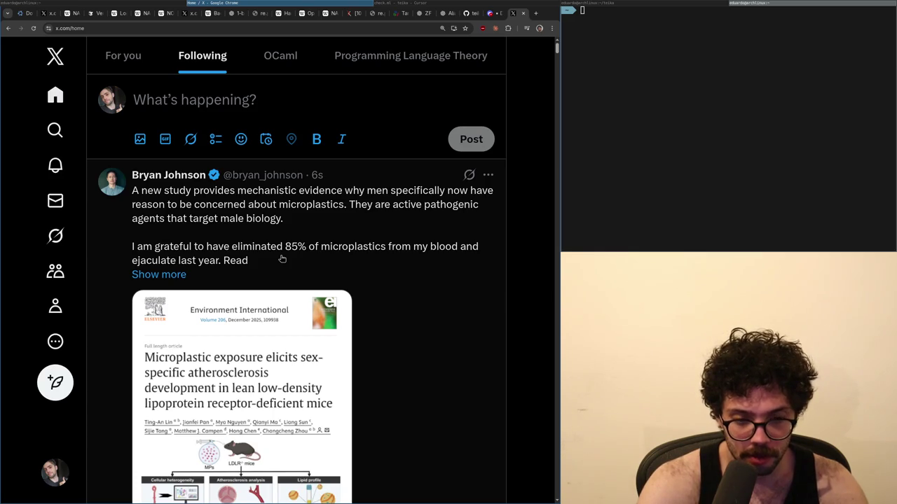
{"action": "left_click", "coordinate": [305, 223]}
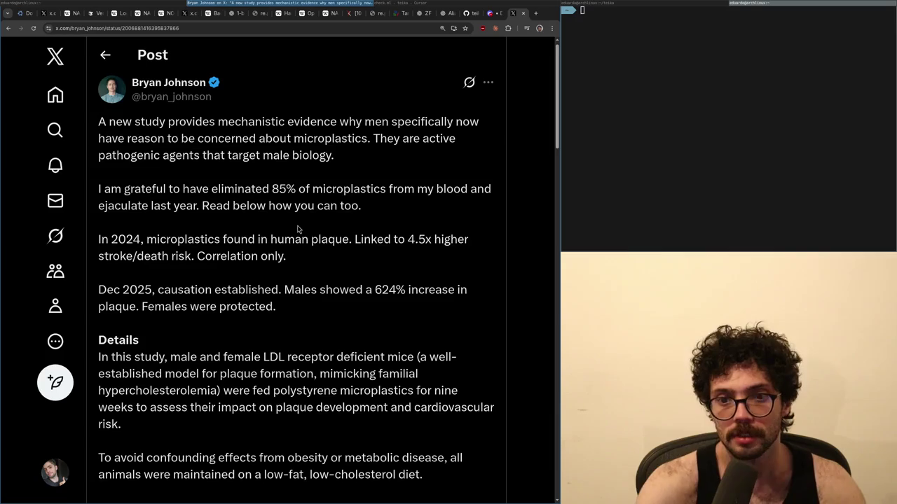
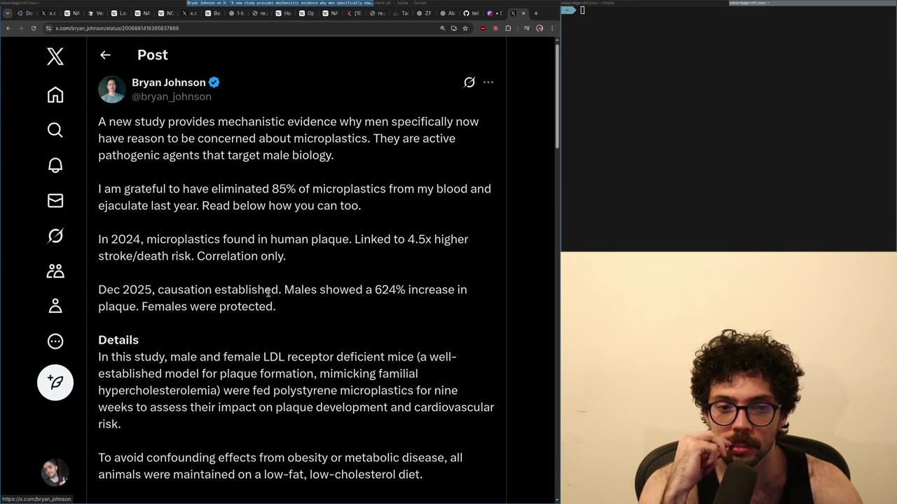
- Read the X microplastics post down to its reply box, then return to the Cursor editor
{"action": "scroll", "coordinate": [268, 292], "scroll_direction": "down", "scroll_amount": 3}
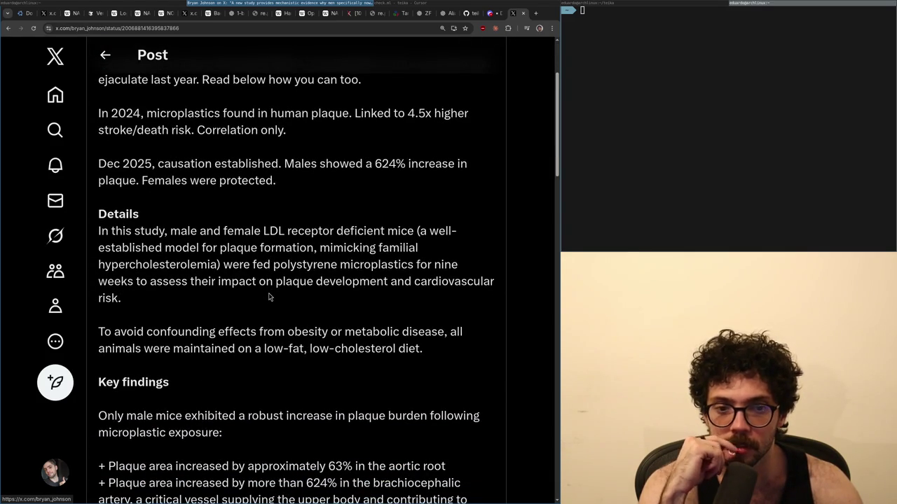
{"action": "key", "text": "ctrl+l"}
{"action": "left_click", "coordinate": [223, 196]}
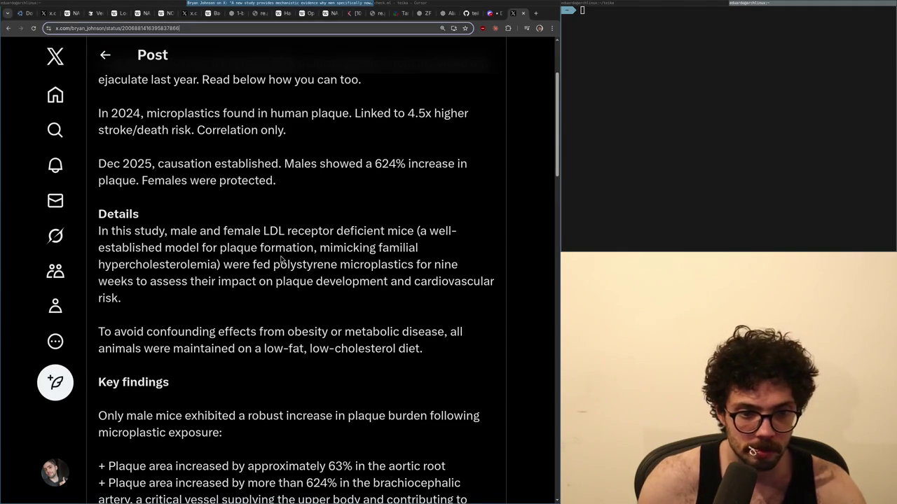
{"action": "scroll", "coordinate": [236, 255], "scroll_direction": "down", "scroll_amount": 3}
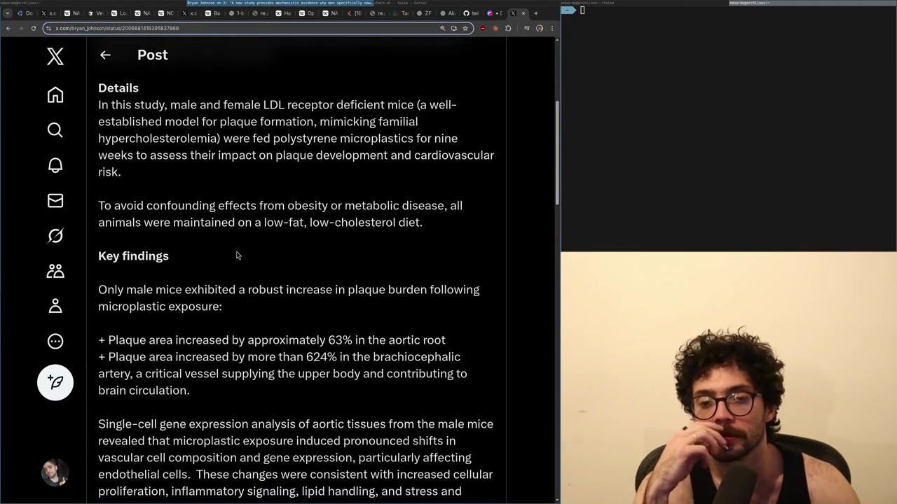
{"action": "scroll", "coordinate": [238, 254], "scroll_direction": "down", "scroll_amount": 6}
{"action": "scroll", "coordinate": [238, 253], "scroll_direction": "down", "scroll_amount": 20}
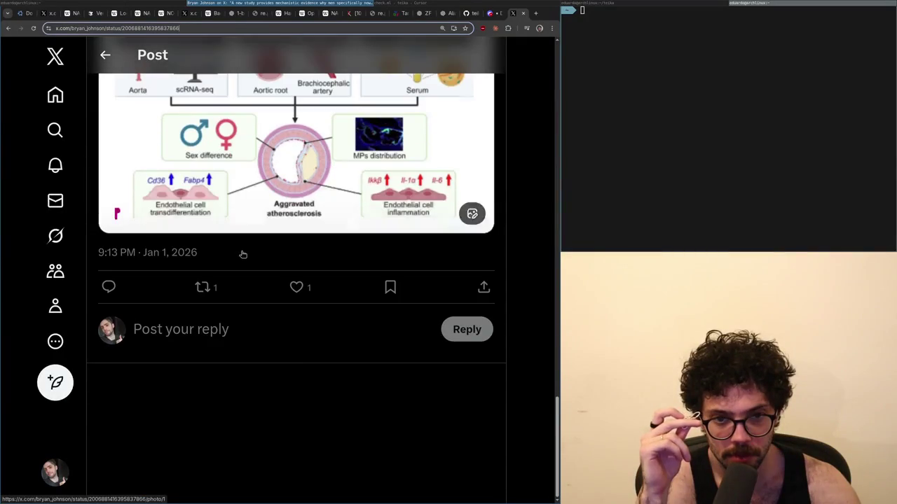
{"action": "key", "text": "alt+Tab"}
{"action": "key", "text": "alt+Tab"}
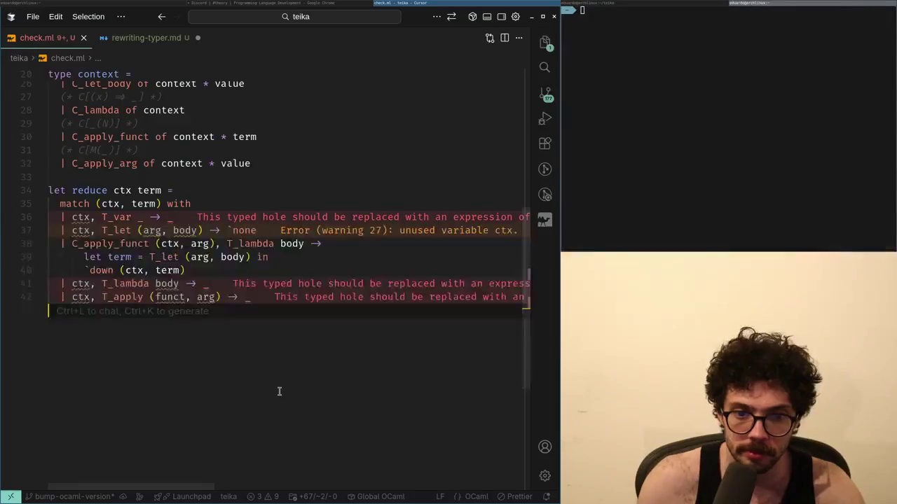
- Move through reduce's match cases to the wildcard after T_var on line 36
{"action": "key", "text": "Up"}
{"action": "key", "text": "Up"}
{"action": "key", "text": "ctrl+Right"}
{"action": "key", "text": "ctrl+Right"}
{"action": "key", "text": "ctrl+Right"}
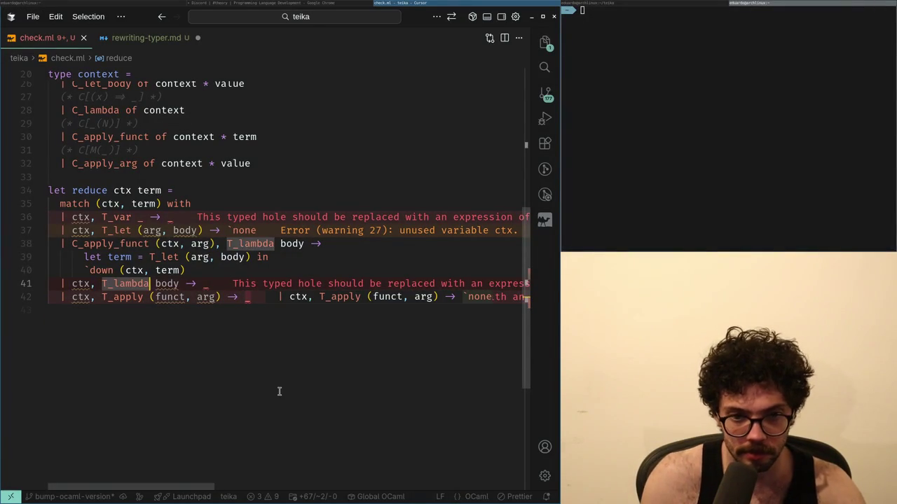
{"action": "key", "text": "Down"}
{"action": "key", "text": "End"}
{"action": "key", "text": "ctrl+Left"}
{"action": "key", "text": "ctrl+Left"}
{"action": "key", "text": "ctrl+Left"}
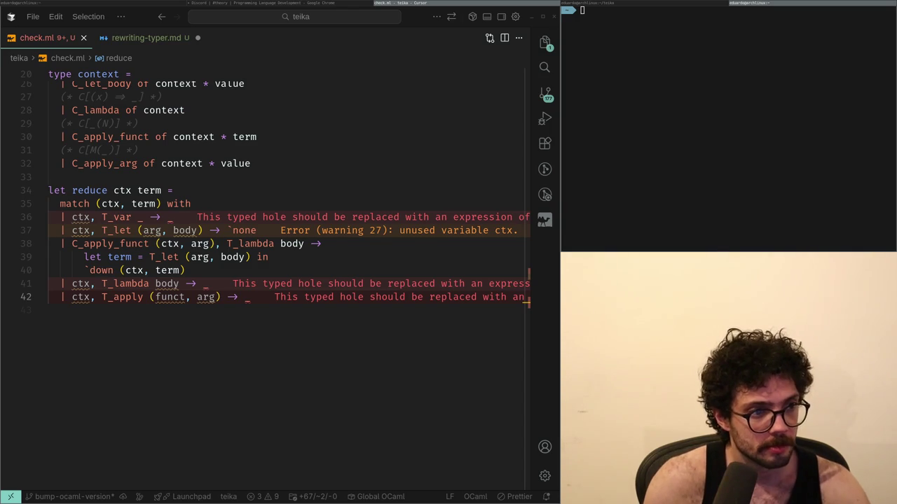
{"action": "key", "text": "Up"}
{"action": "key", "text": "Up"}
{"action": "key", "text": "Up"}
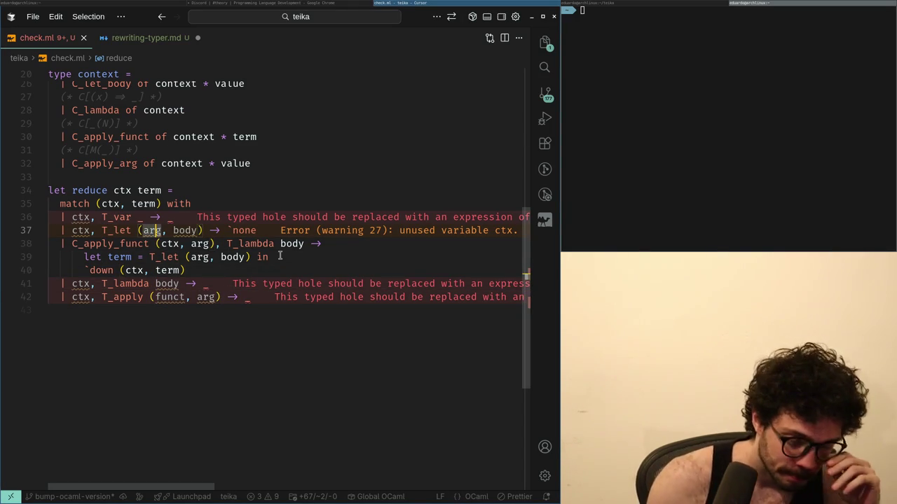
{"action": "key", "text": "Up"}
{"action": "key", "text": "End"}
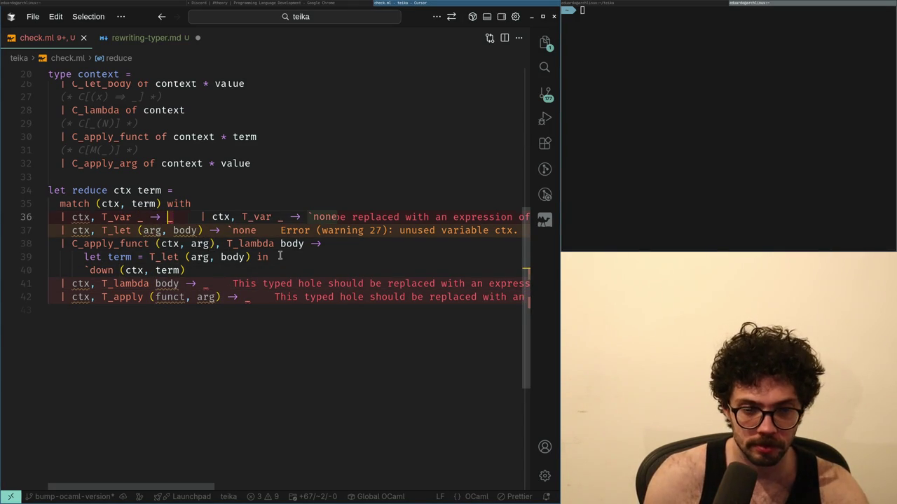
{"action": "key", "text": "Return"}
{"action": "key", "text": "BackSpace"}
{"action": "key", "text": "Left"}
{"action": "key", "text": "Left"}
{"action": "key", "text": "Left"}
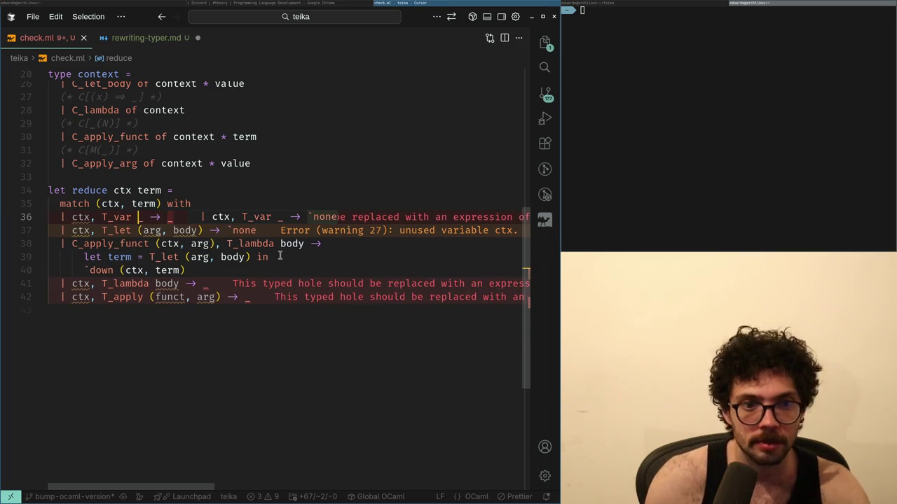
- Duplicate the ctx, T_var case line and annotate ctx with its context type
{"action": "key", "text": "shift+alt+Down"}
{"action": "key", "text": "Right"}
{"action": "type", "text": "(ctx"}
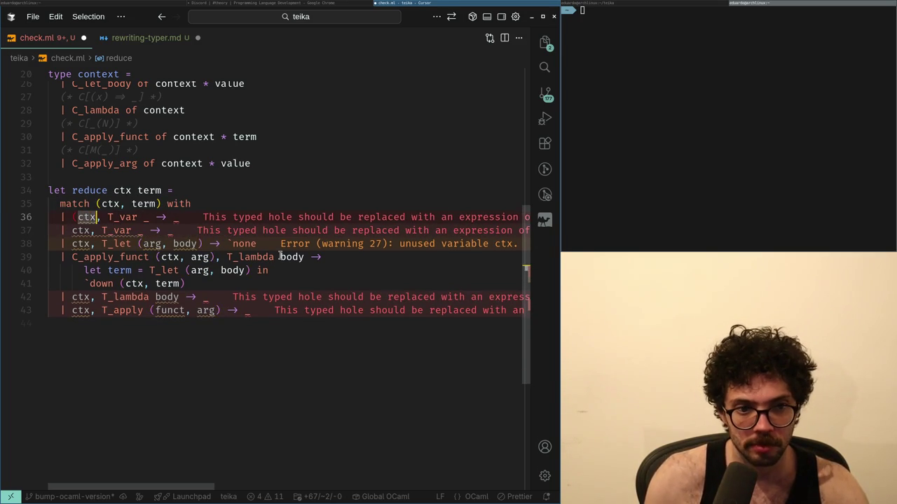
{"action": "type", "text": " : co"}
{"action": "key", "text": "Tab"}
{"action": "type", "text": ")"}
{"action": "key", "text": "Left"}
{"action": "key", "text": "Left"}
{"action": "key", "text": "Left"}
- Try code fixes on the annotated ctx to enumerate its cases, without success
{"action": "key", "text": "alt+d"}
{"action": "key", "text": "Left"}
{"action": "key", "text": "ctrl+period"}
{"action": "key", "text": "ctrl+period"}
{"action": "key", "text": "Escape"}
{"action": "key", "text": "shift+alt+Right"}
{"action": "key", "text": "ctrl+period"}
{"action": "key", "text": "ctrl+period"}
{"action": "key", "text": "Escape"}
{"action": "key", "text": "ctrl+Right"}
{"action": "key", "text": "ctrl+Right"}
- Replace the annotated ctx in the upper copy with C_hole via autocomplete
{"action": "key", "text": "ctrl+BackSpace"}
{"action": "key", "text": "ctrl+BackSpace"}
{"action": "key", "text": "ctrl+BackSpace"}
{"action": "type", "text": "Cc_ho"}
{"action": "key", "text": "BackSpace"}
{"action": "key", "text": "BackSpace"}
{"action": "key", "text": "BackSpace"}
{"action": "type", "text": "_ho"}
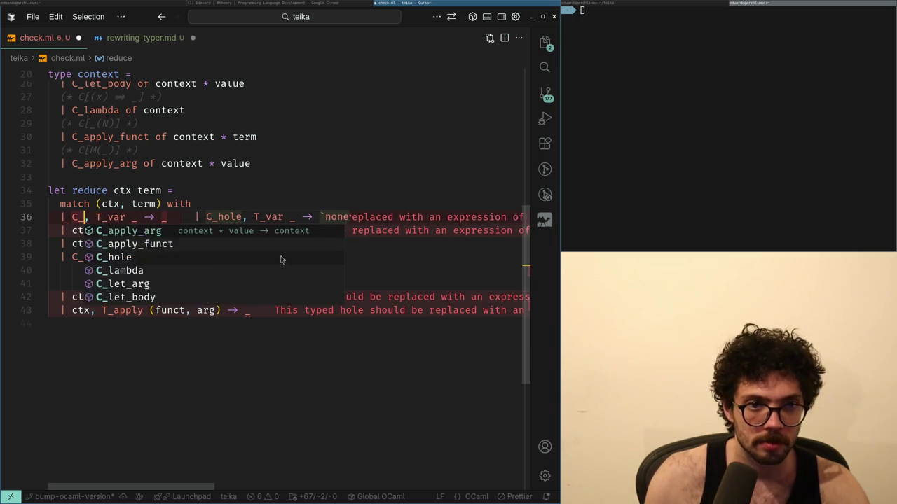
{"action": "key", "text": "Return"}
{"action": "key", "text": "Escape"}
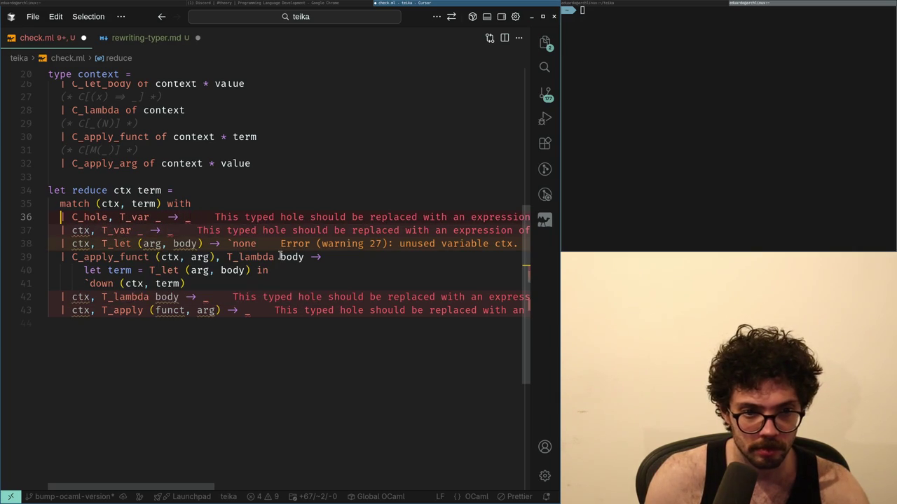
{"action": "key", "text": "Down"}
{"action": "key", "text": "End"}
{"action": "key", "text": "Up"}
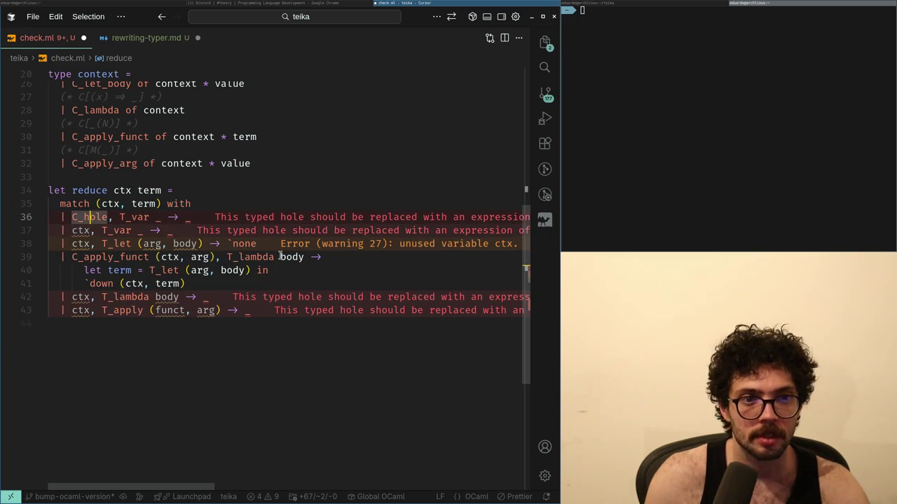
{"action": "scroll", "coordinate": [214, 326], "scroll_direction": "up", "scroll_amount": 3}
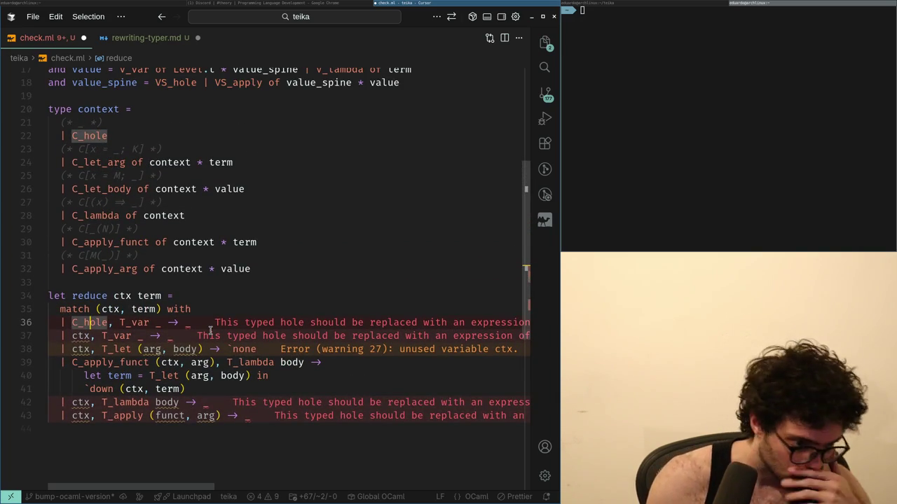
{"action": "key", "text": "super+Right"}
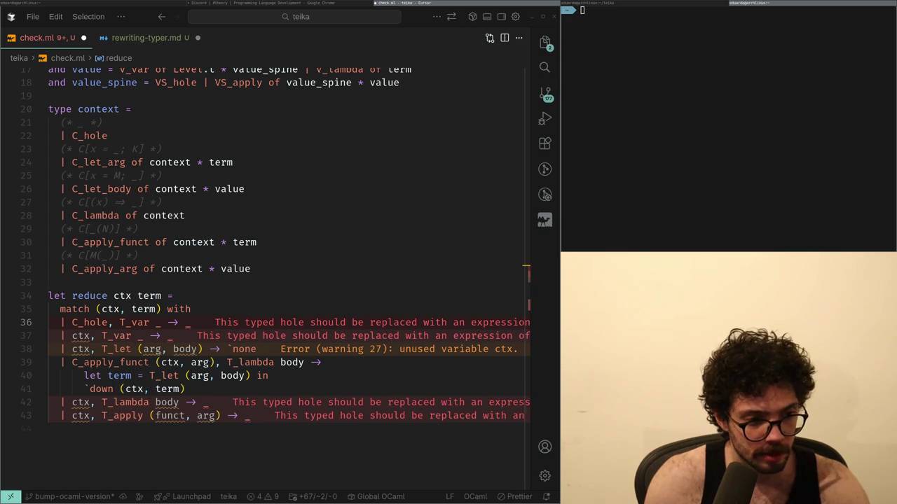
{"action": "key", "text": "Down"}
{"action": "key", "text": "Home"}
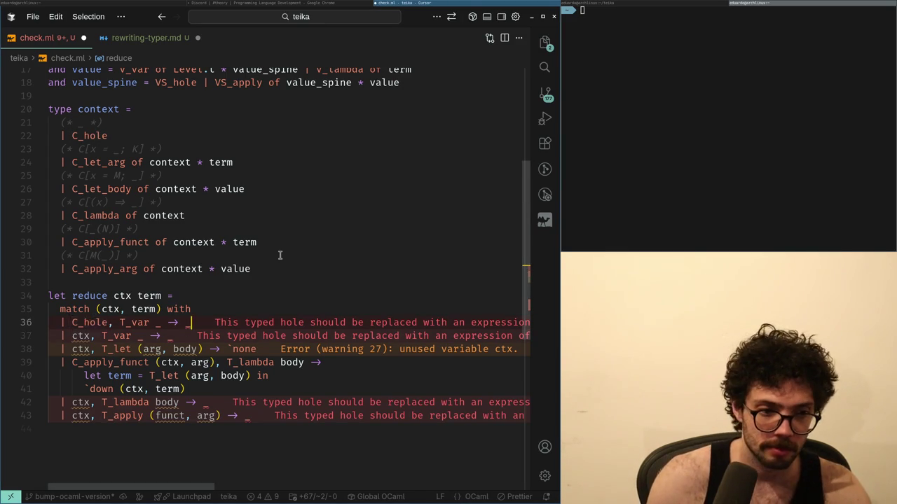
{"action": "key", "text": "ctrl+."}
{"action": "key", "text": "Return"}
{"action": "key", "text": "ctrl+s"}
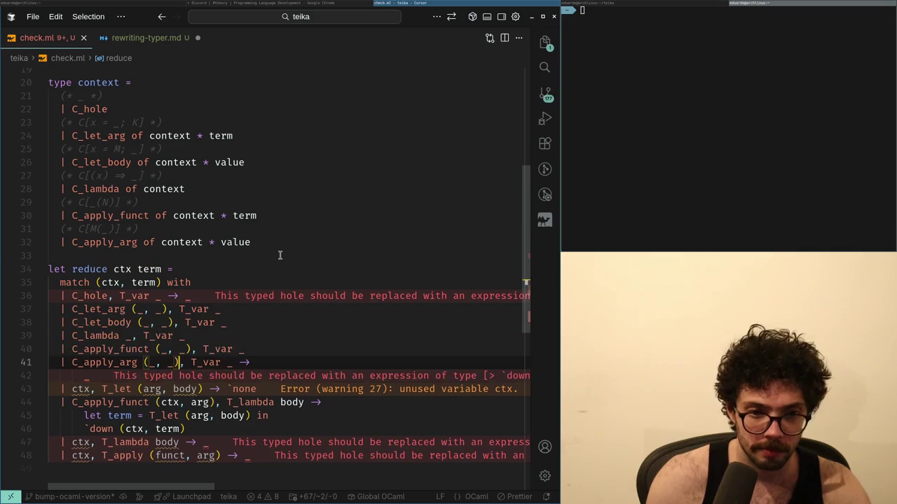
{"action": "key", "text": "Up"}
{"action": "key", "text": "Up"}
{"action": "key", "text": "Up"}
{"action": "key", "text": "Left"}
{"action": "key", "text": "Left"}
{"action": "key", "text": "Left"}
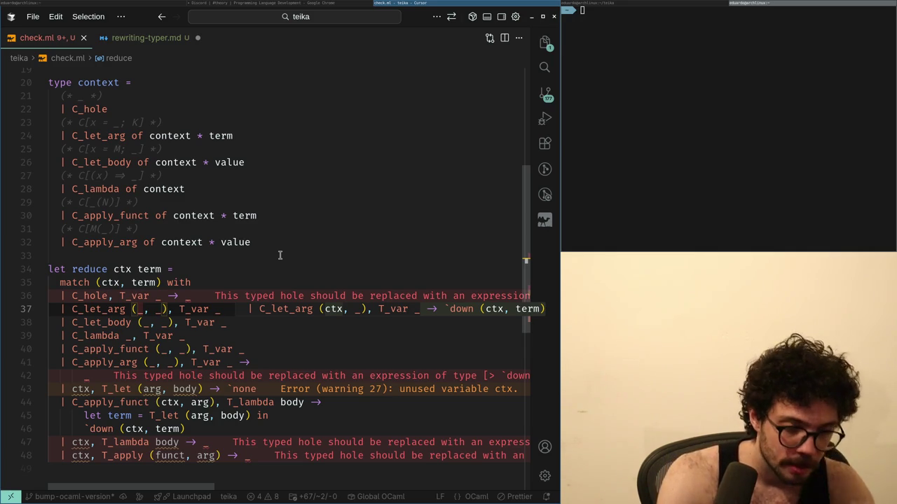
{"action": "key", "text": "ctrl+z"}
{"action": "key", "text": "ctrl+z"}
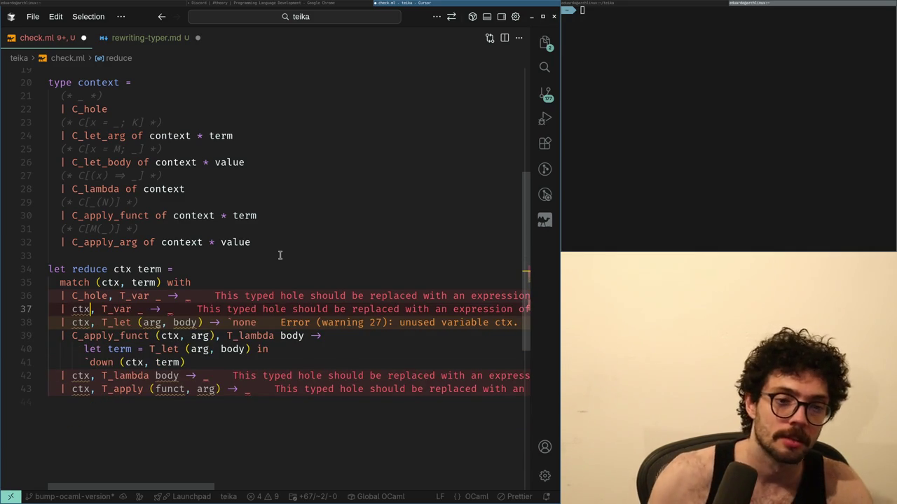
{"action": "key", "text": "super+Left"}
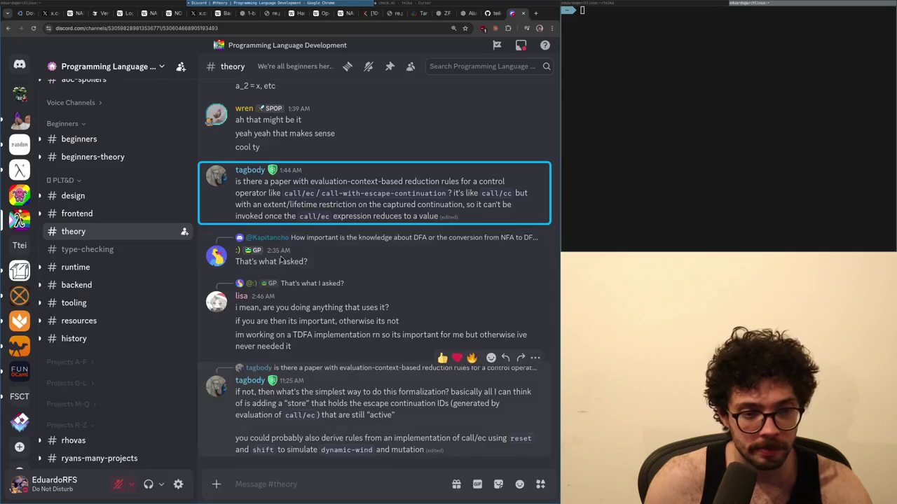
{"action": "key", "text": "alt+Tab"}
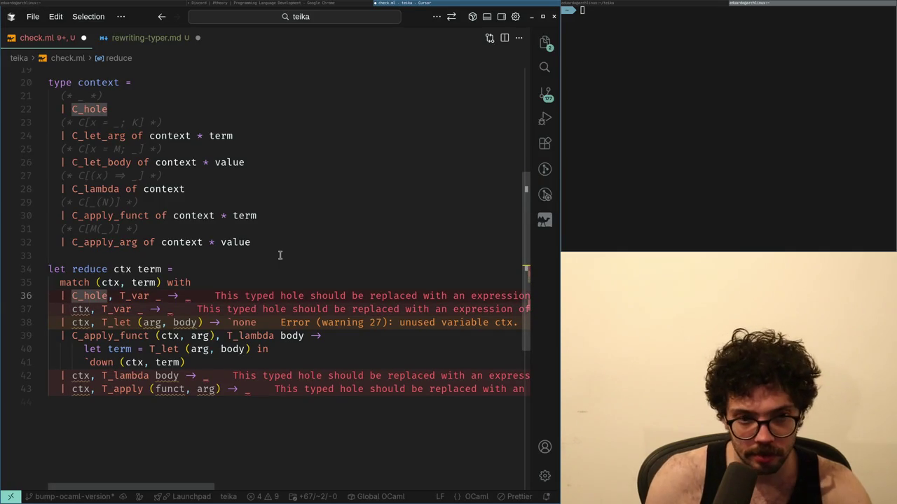
- Duplicate the C_hole case and change the copy's pattern to C_let_body (ctx, arg)
{"action": "key", "text": "ctrl+shift+Left"}
{"action": "key", "text": "shift+alt+Up"}
{"action": "type", "text": "C_let"}
{"action": "key", "text": "Down"}
{"action": "key", "text": "Return"}
{"action": "type", "text": "("}
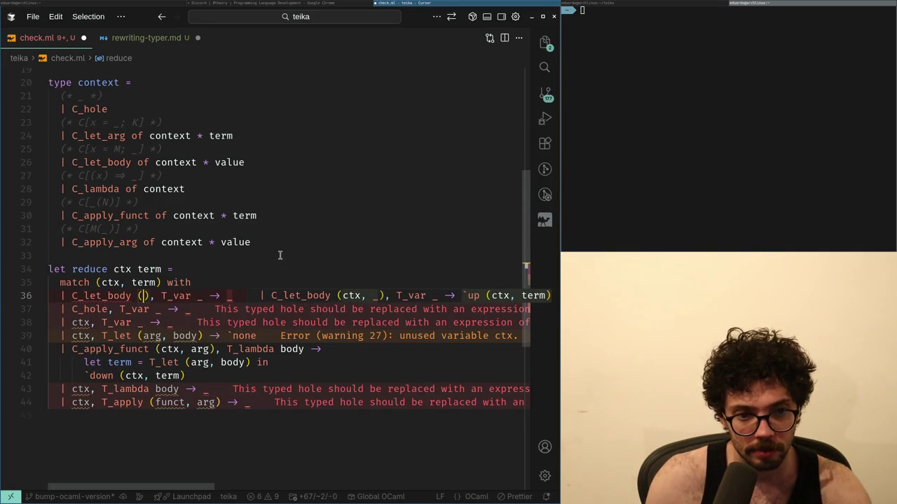
{"action": "type", "text": "ctx, arg"}
{"action": "key", "text": "Escape"}
{"action": "key", "text": "Home"}
- Rename the T_var wildcard to var and move the result hole onto its own line
{"action": "key", "text": "ctrl+Left"}
{"action": "key", "text": "ctrl+Right"}
{"action": "key", "text": "ctrl+Right"}
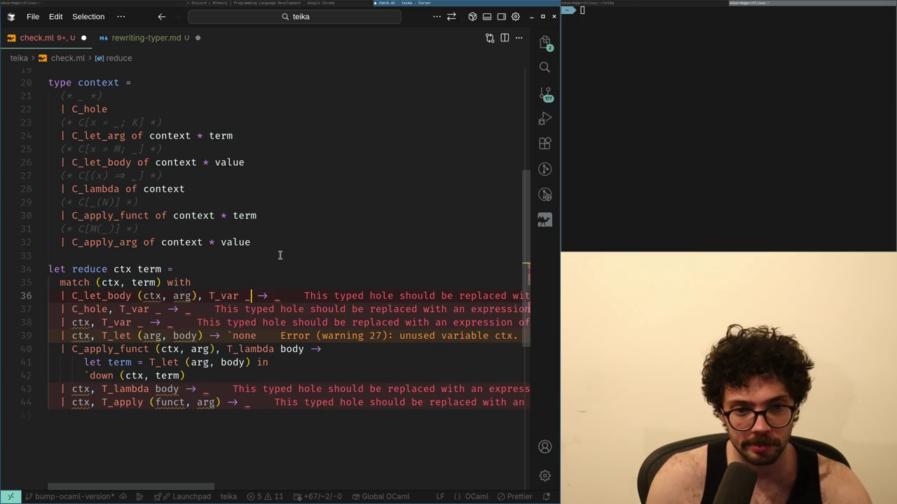
{"action": "key", "text": "BackSpace"}
{"action": "type", "text": "var"}
{"action": "key", "text": "Return"}
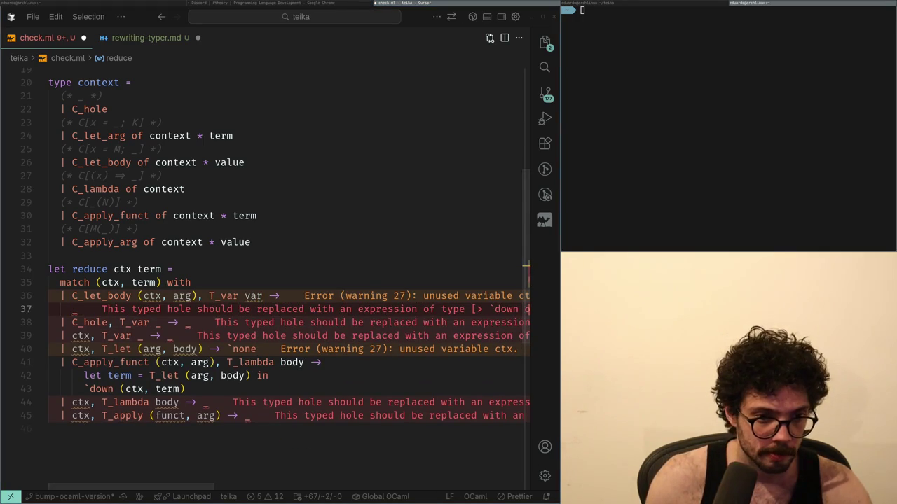
{"action": "key", "text": "alt+Tab"}
{"action": "key", "text": "alt+Tab"}
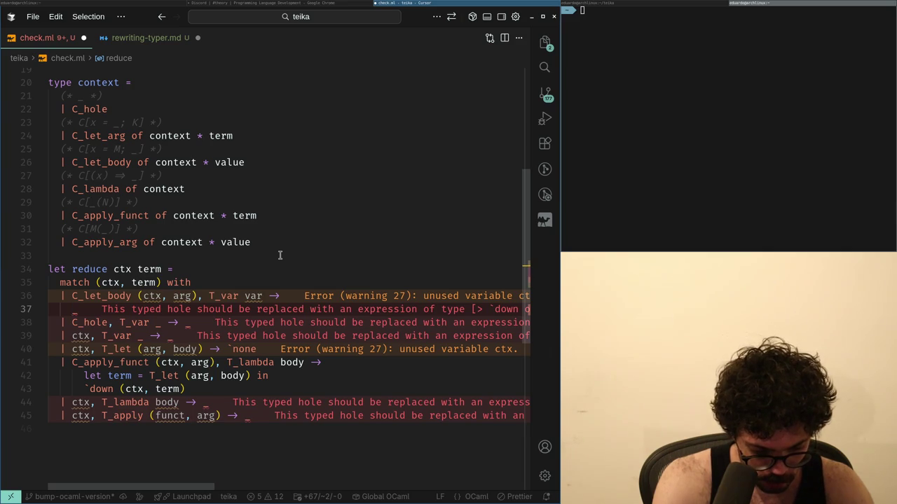
{"action": "key", "text": "Down"}
{"action": "key", "text": "Down"}
{"action": "key", "text": "Down"}
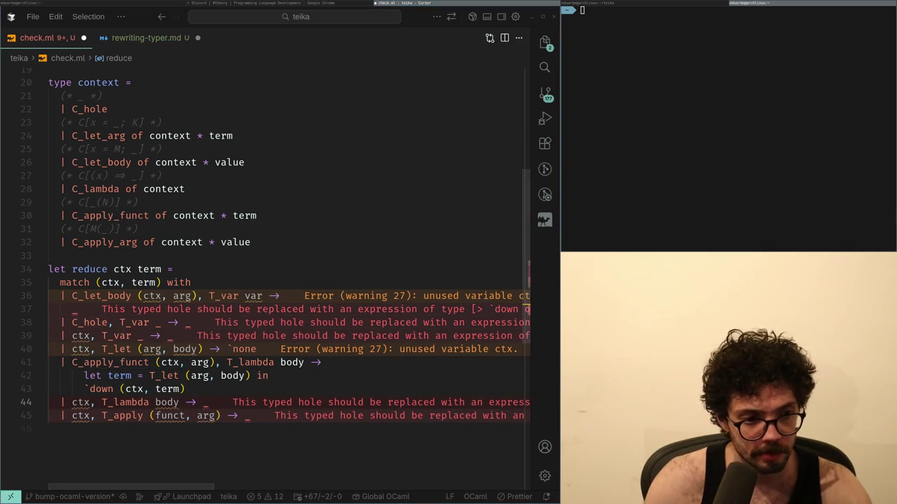
{"action": "key", "text": "alt+Tab"}
{"action": "key", "text": "alt+Tab"}
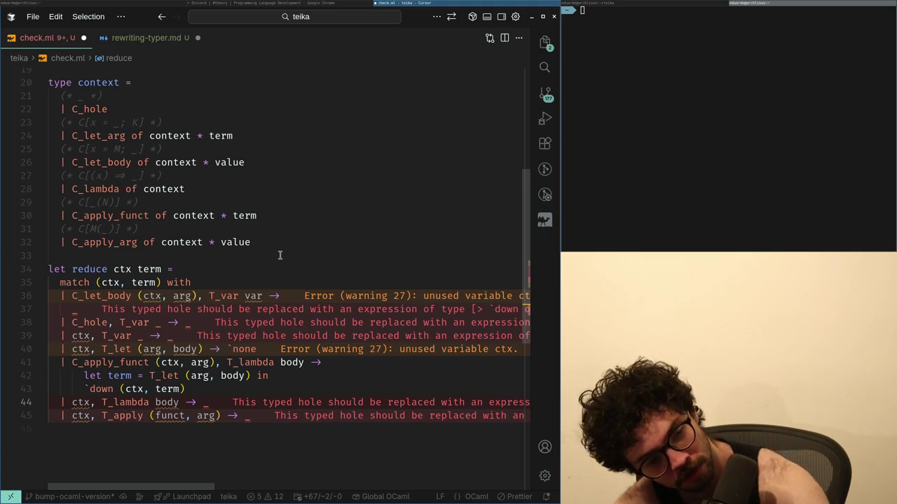
{"action": "left_click", "coordinate": [213, 257]}
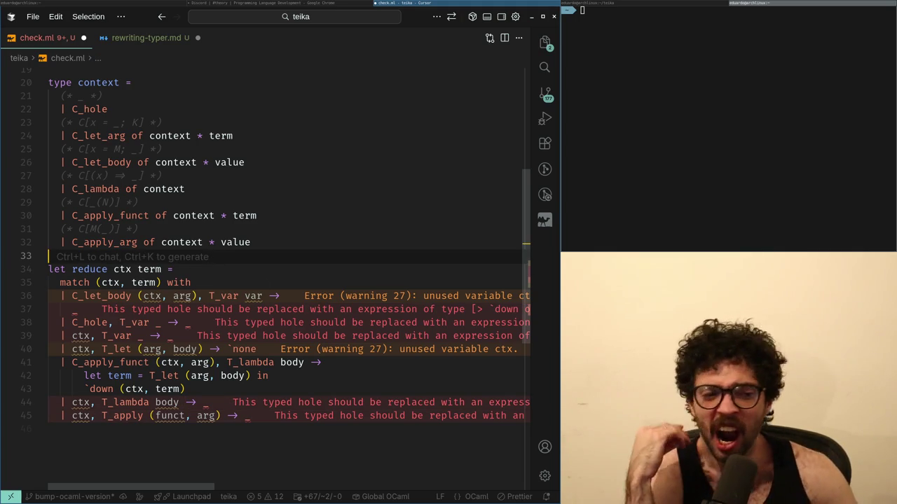
- Step through reduce's match cases from the typed hole back up to C_hole
{"action": "left_click", "coordinate": [224, 309]}
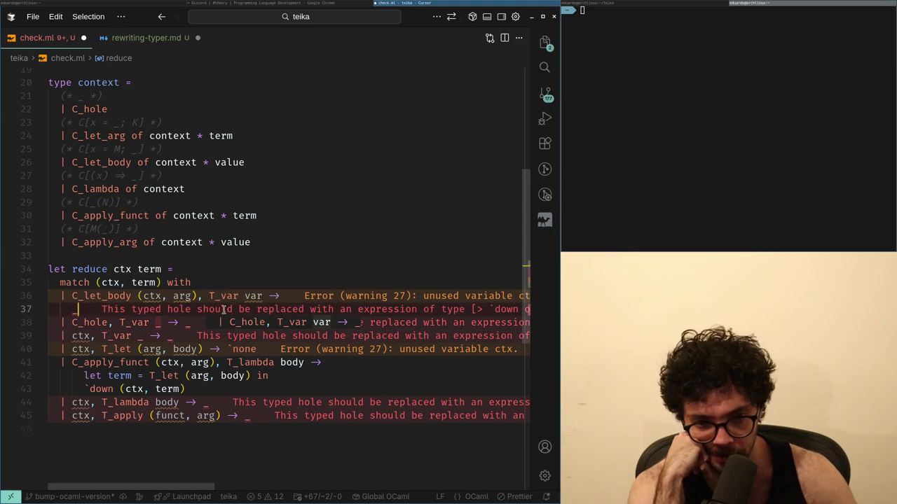
{"action": "key", "text": "Down"}
{"action": "key", "text": "Down"}
{"action": "key", "text": "Down"}
{"action": "key", "text": "Down"}
{"action": "key", "text": "Up"}
{"action": "key", "text": "ctrl+Right"}
{"action": "key", "text": "ctrl+Right"}
{"action": "key", "text": "ctrl+Right"}
{"action": "key", "text": "Up"}
{"action": "key", "text": "Up"}
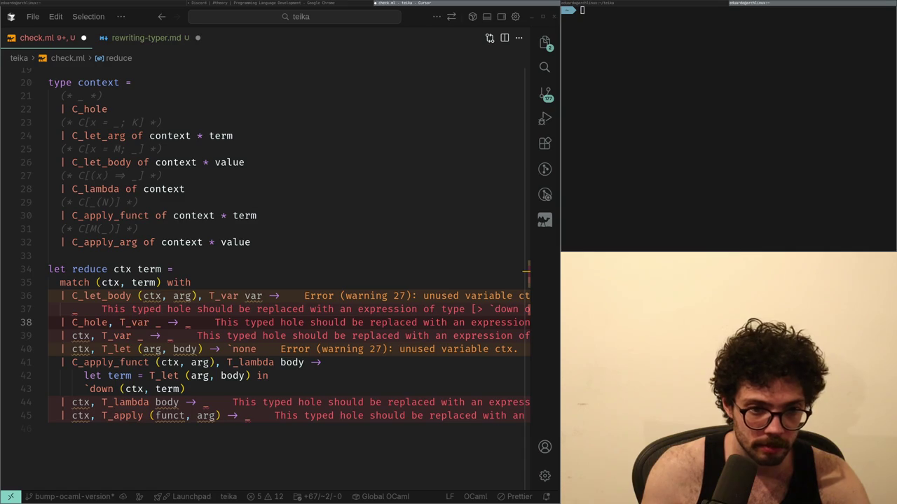
{"action": "key", "text": "alt+Tab"}
{"action": "key", "text": "alt+Tab"}
- Join the hole onto the C_let_body line, split it back, then open a new Chrome tab
{"action": "key", "text": "Up"}
{"action": "key", "text": "Up"}
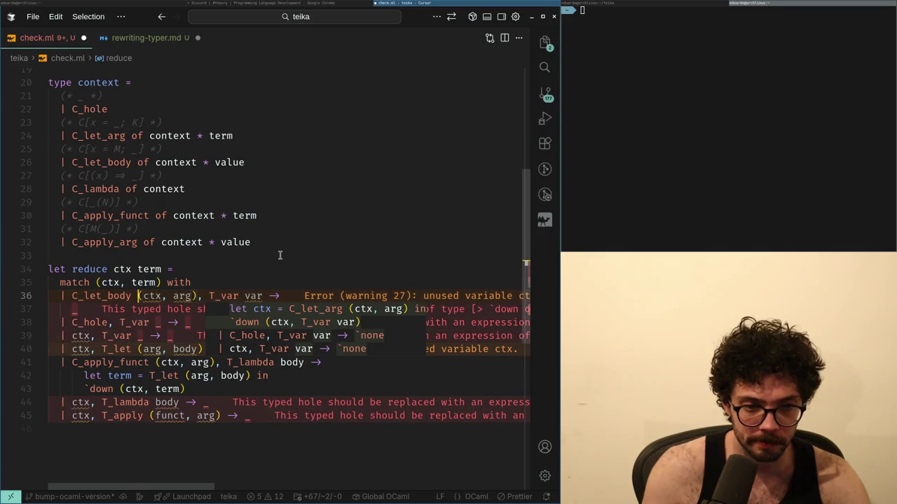
{"action": "key", "text": "End"}
{"action": "key", "text": "Delete"}
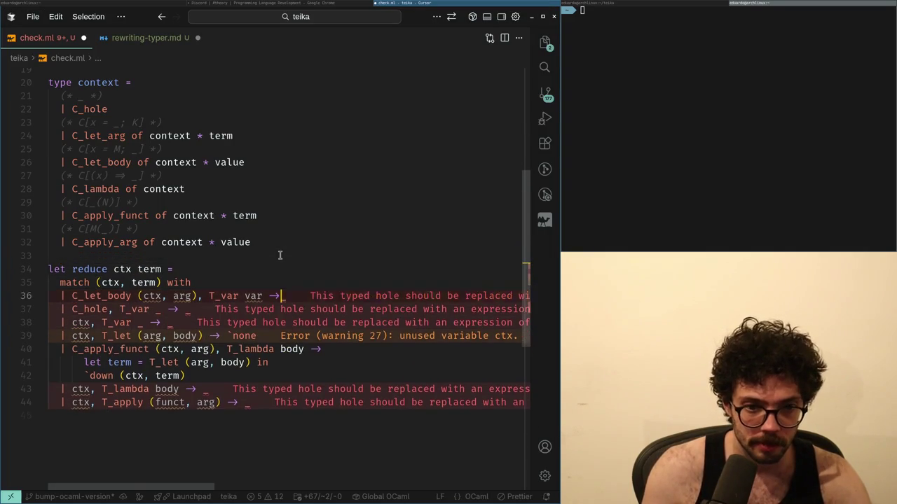
{"action": "key", "text": "Return"}
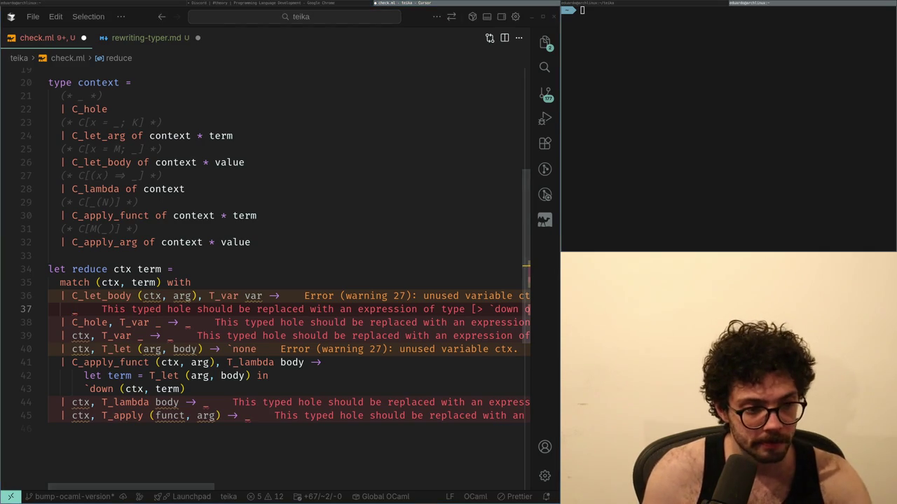
{"action": "key", "text": "alt+Tab"}
{"action": "key", "text": "ctrl+t"}
- Load Sudoku.com's Extreme page and start a fresh Extreme puzzle
{"action": "type", "text": "sudoku"}
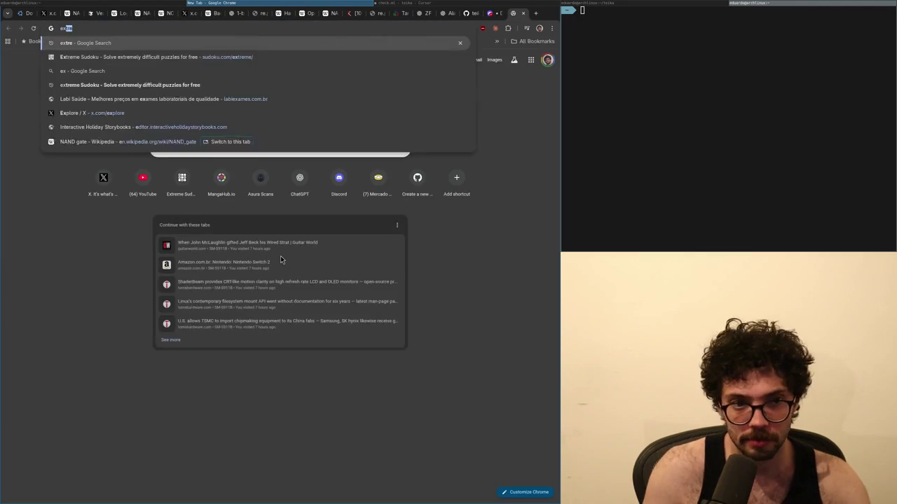
{"action": "key", "text": "Return"}
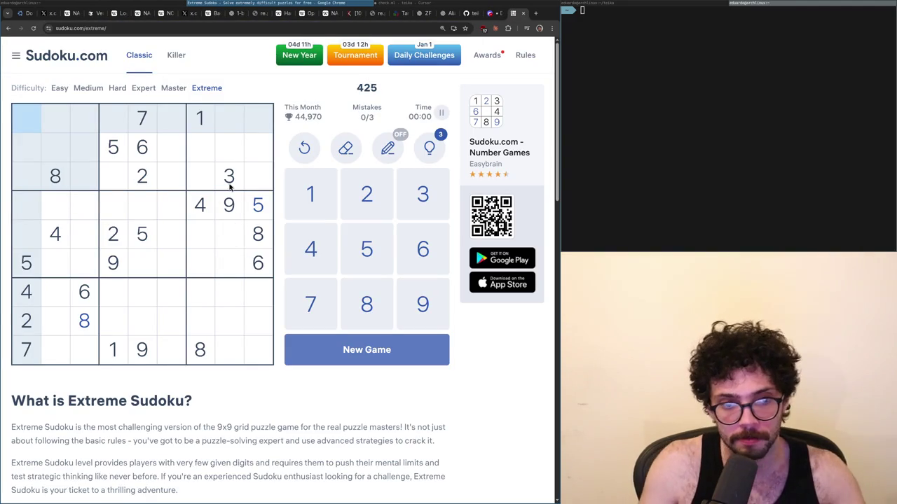
{"action": "left_click", "coordinate": [217, 86]}
{"action": "left_click", "coordinate": [180, 240]}
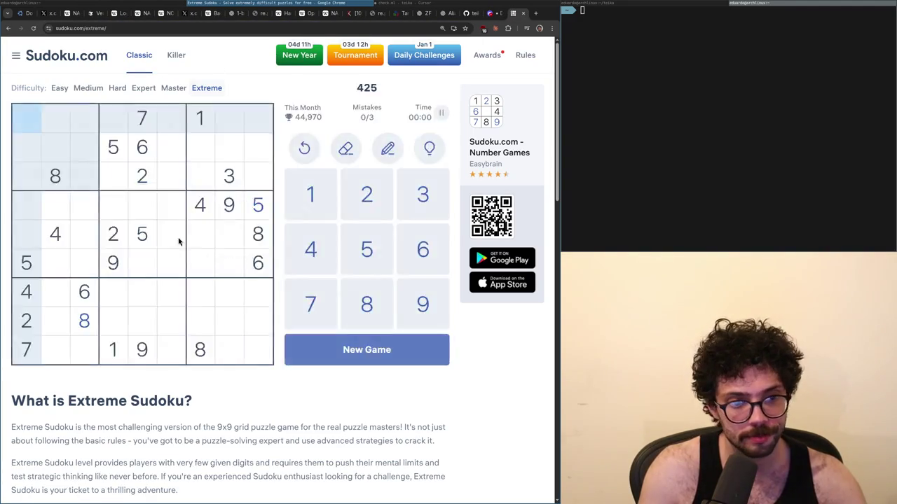
- Place a 1 in the bottom-right cell, 4s at r5c8 and r8c6, and a 5 at r6c8
{"action": "left_click", "coordinate": [229, 203]}
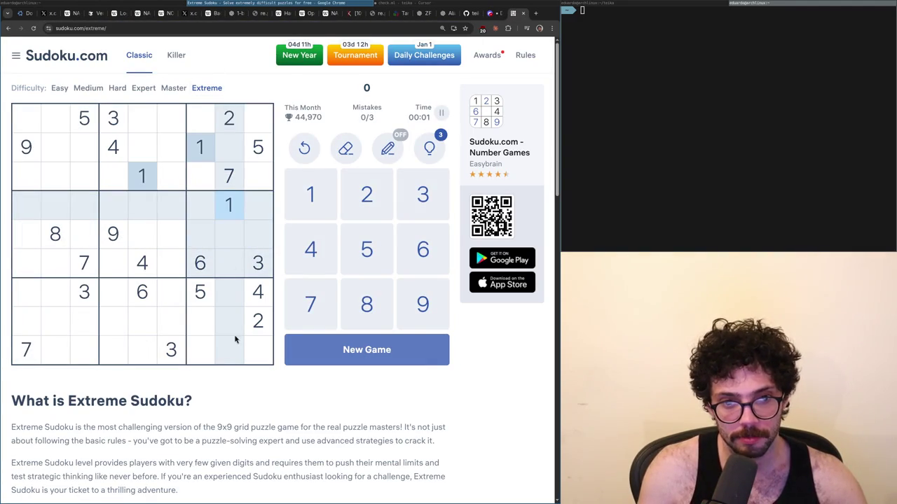
{"action": "left_click", "coordinate": [263, 353]}
{"action": "type", "text": "1"}
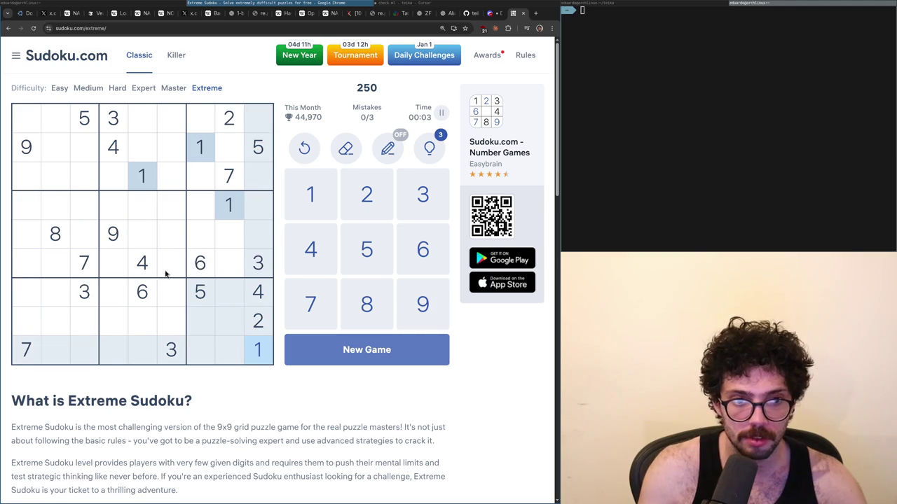
{"action": "left_click", "coordinate": [252, 322]}
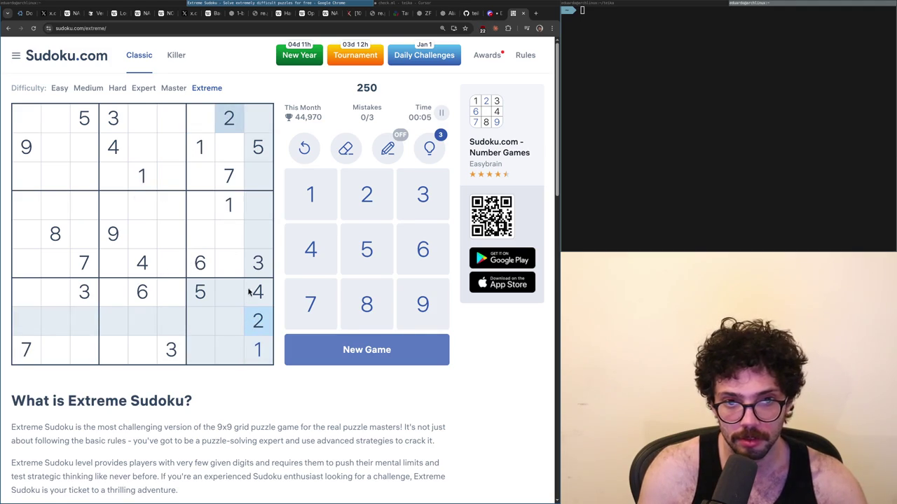
{"action": "left_click", "coordinate": [258, 264]}
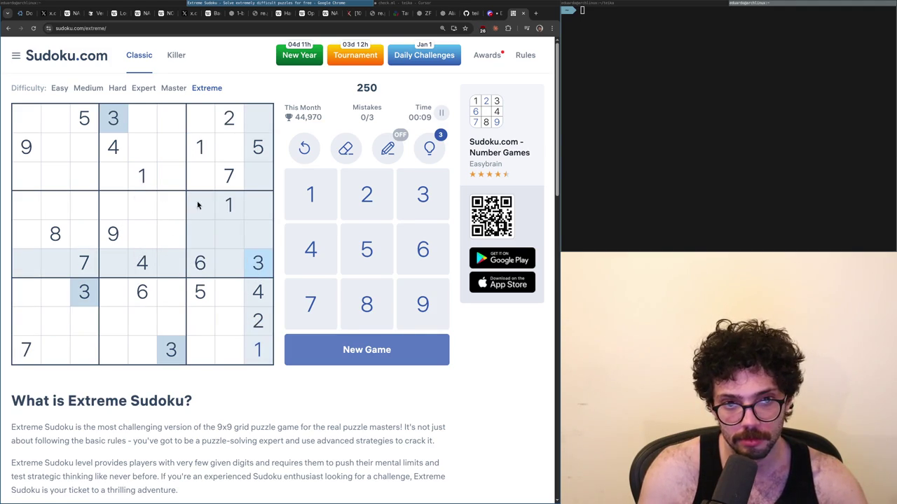
{"action": "left_click", "coordinate": [106, 160]}
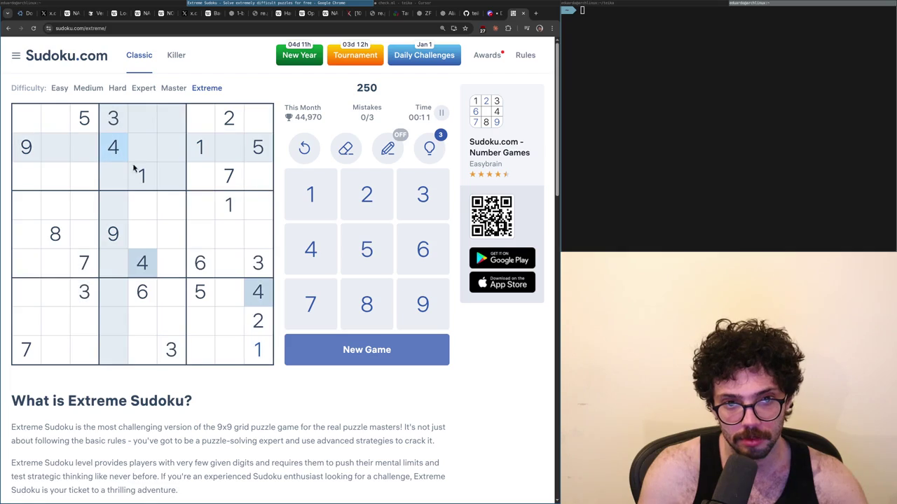
{"action": "left_click", "coordinate": [233, 235]}
{"action": "type", "text": "4"}
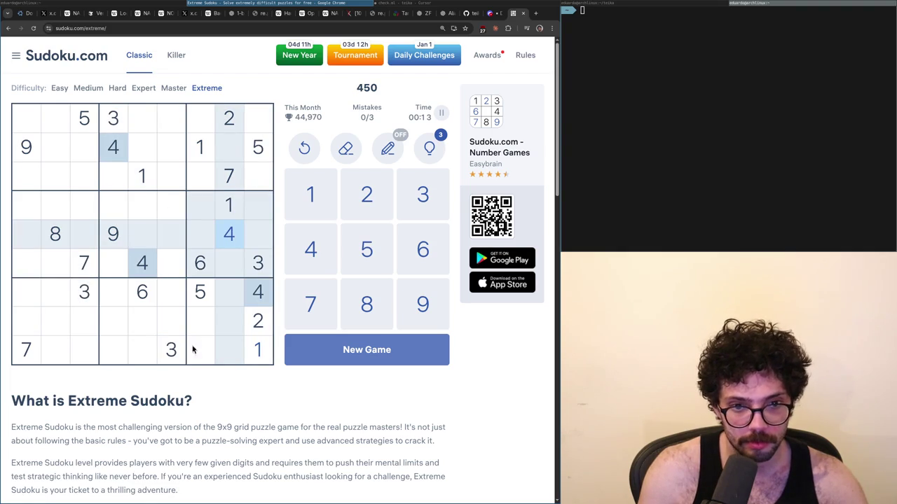
{"action": "left_click", "coordinate": [168, 332]}
{"action": "type", "text": "4"}
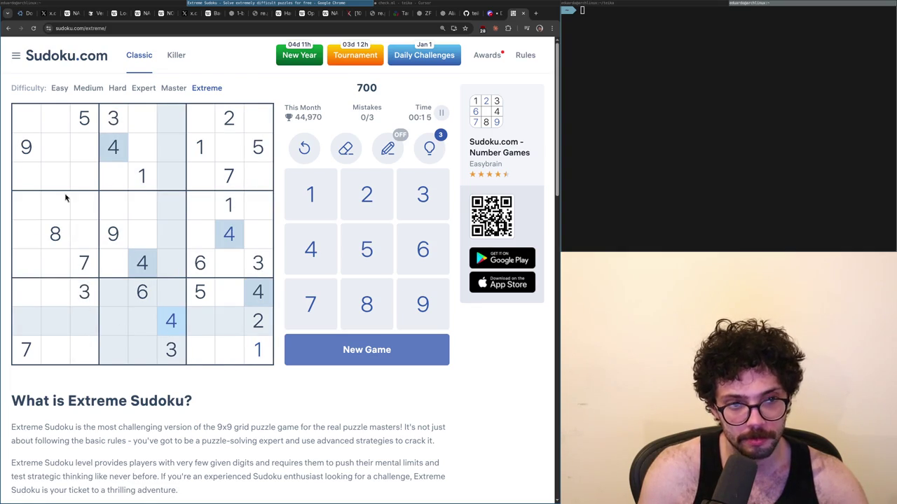
{"action": "left_click", "coordinate": [97, 123]}
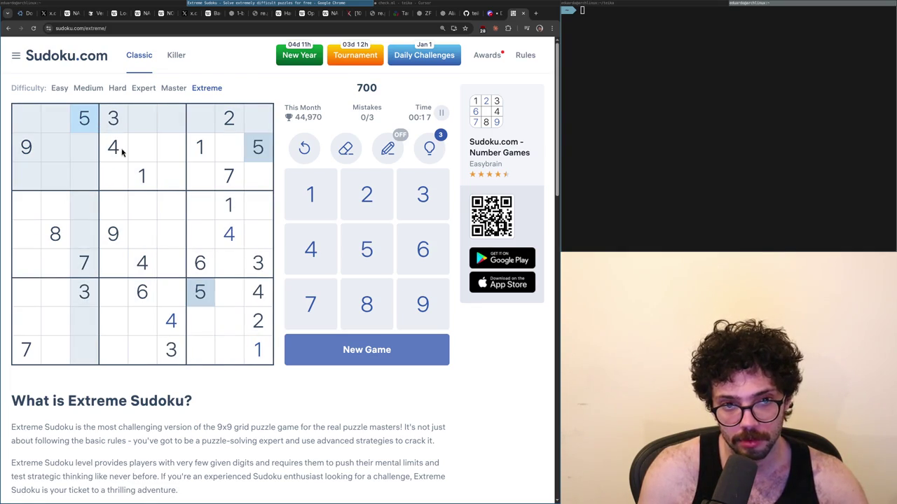
{"action": "left_click", "coordinate": [231, 269]}
{"action": "type", "text": "5"}
- Place a 7 at row 8, column 7 and a 9 at row 6, column 2
{"action": "left_click", "coordinate": [144, 298]}
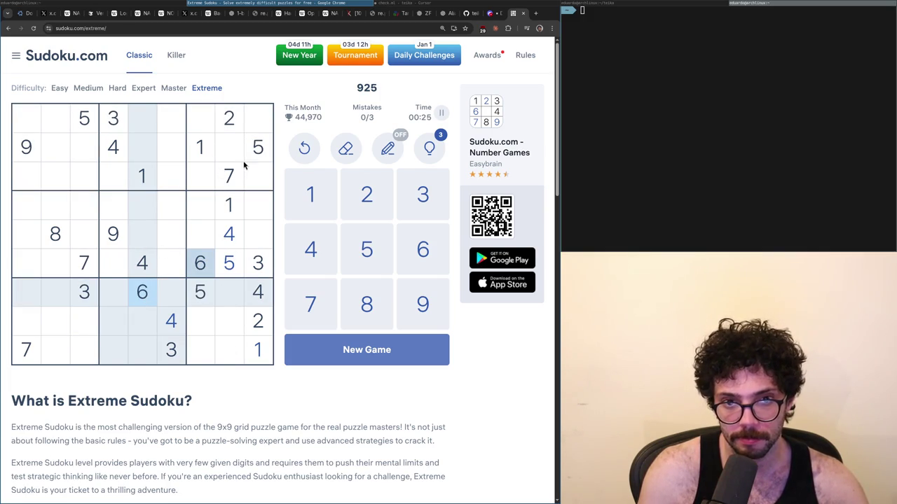
{"action": "left_click", "coordinate": [230, 244]}
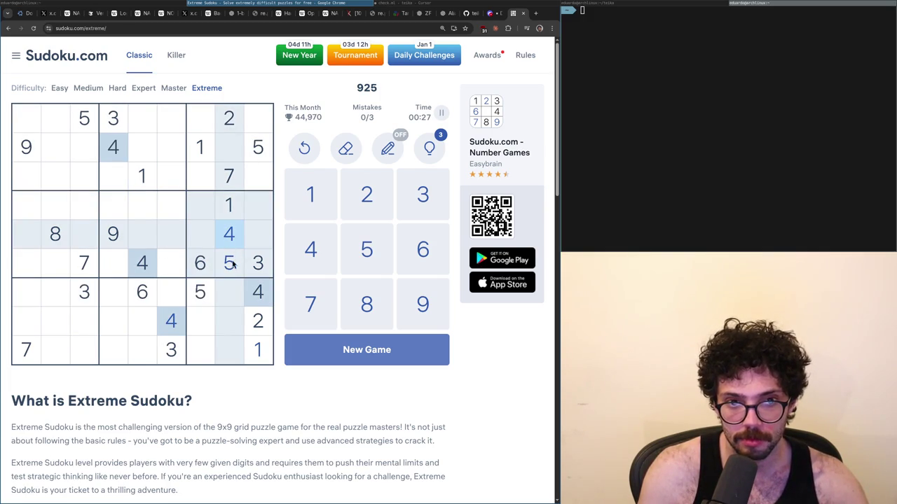
{"action": "left_click", "coordinate": [230, 176]}
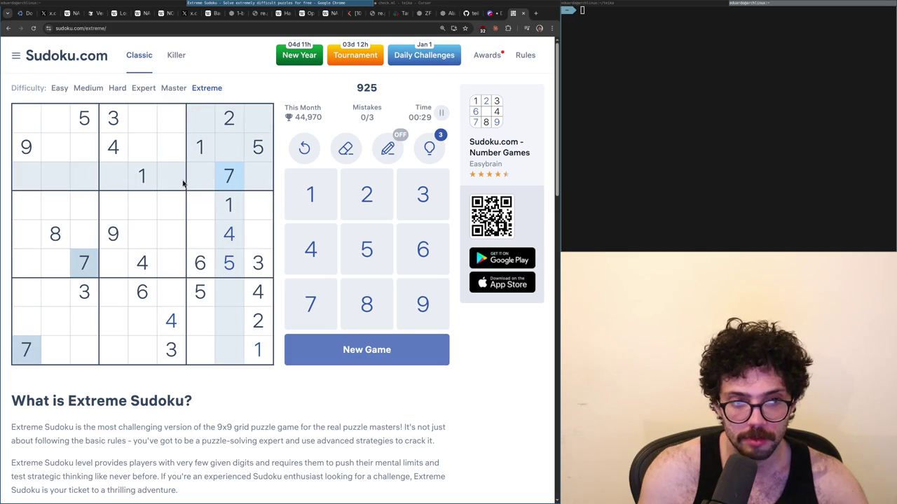
{"action": "left_click", "coordinate": [199, 320]}
{"action": "key", "text": "7"}
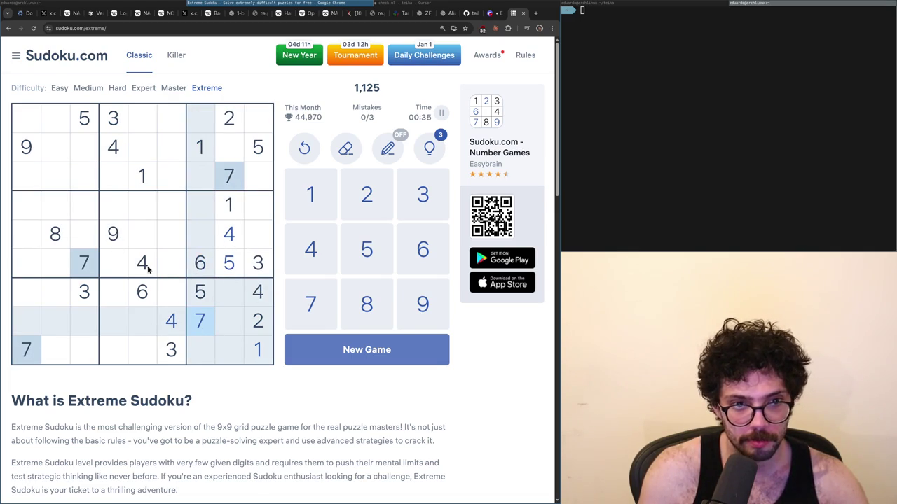
{"action": "left_click", "coordinate": [58, 234]}
{"action": "left_click", "coordinate": [228, 242]}
{"action": "left_click", "coordinate": [52, 239]}
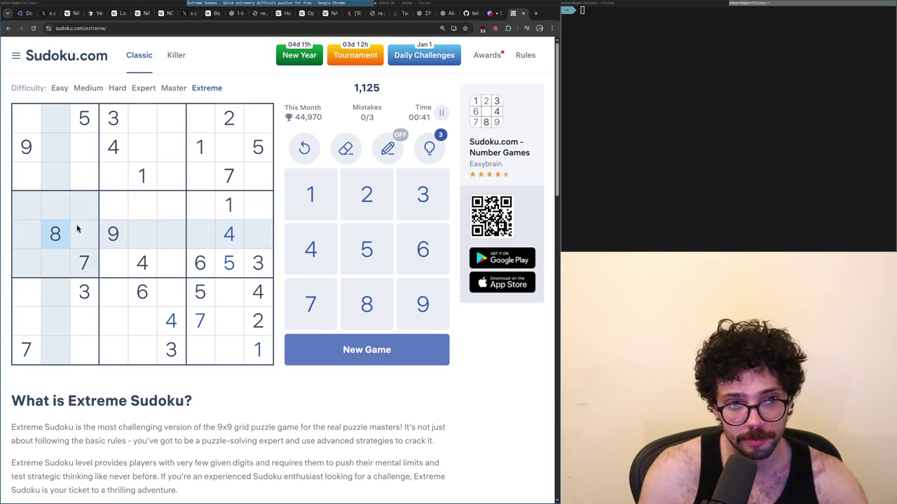
{"action": "left_click", "coordinate": [35, 156]}
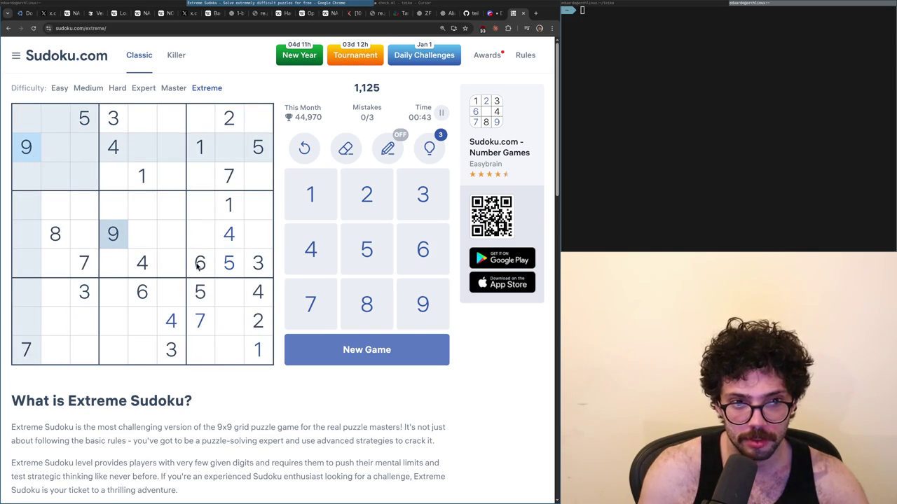
{"action": "left_click", "coordinate": [63, 267]}
{"action": "type", "text": "9"}
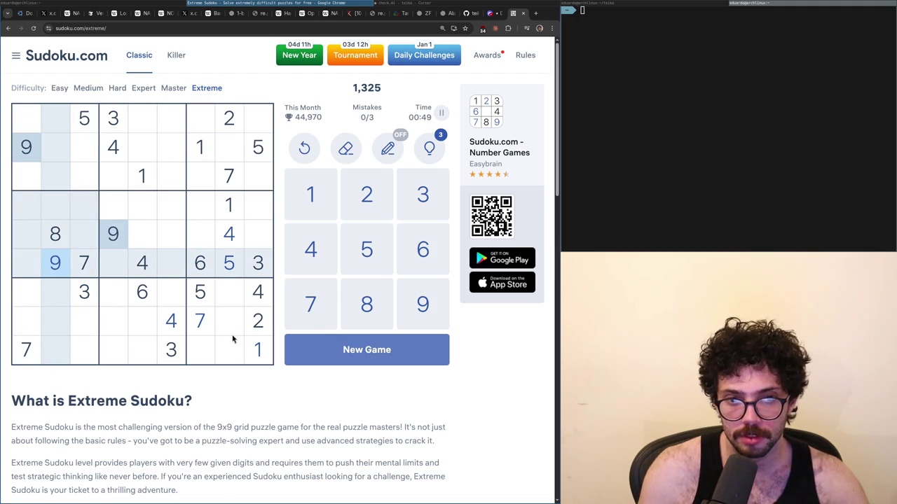
- Place 3s at r8c8 and r3c7, a 4 at r1c7, and a 6 at r9c8
{"action": "left_click", "coordinate": [257, 347]}
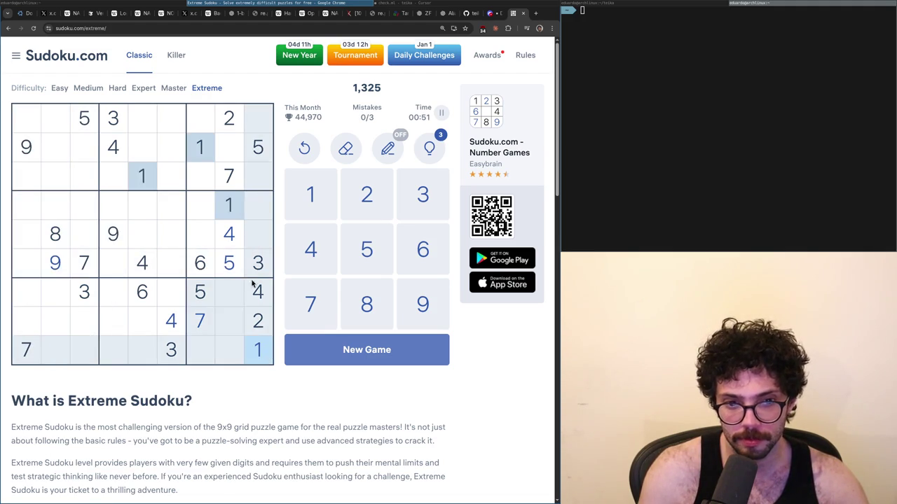
{"action": "left_click", "coordinate": [257, 273]}
{"action": "left_click", "coordinate": [236, 328]}
{"action": "key", "text": "3"}
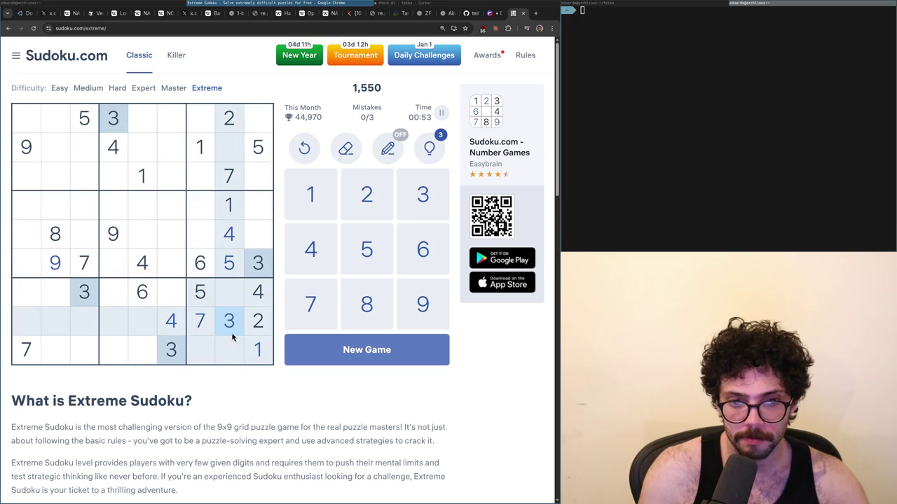
{"action": "left_click", "coordinate": [209, 180]}
{"action": "key", "text": "3"}
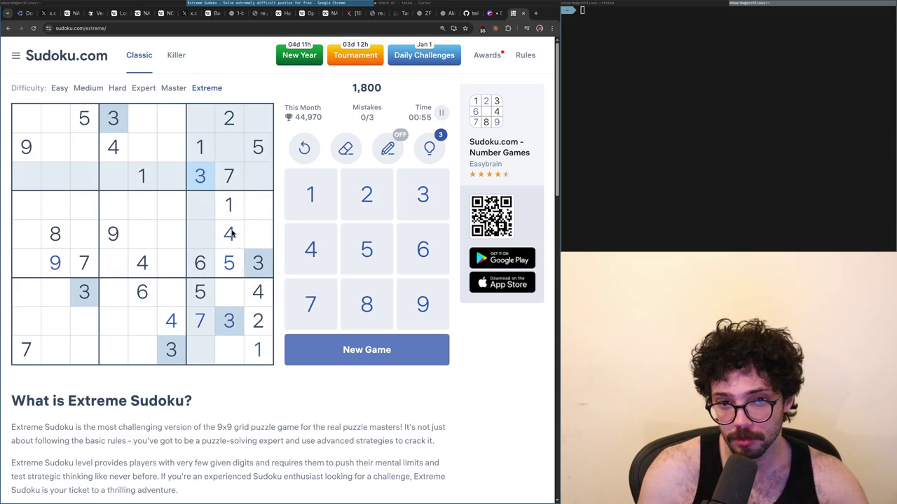
{"action": "left_click", "coordinate": [229, 233]}
{"action": "left_click", "coordinate": [202, 121]}
{"action": "key", "text": "4"}
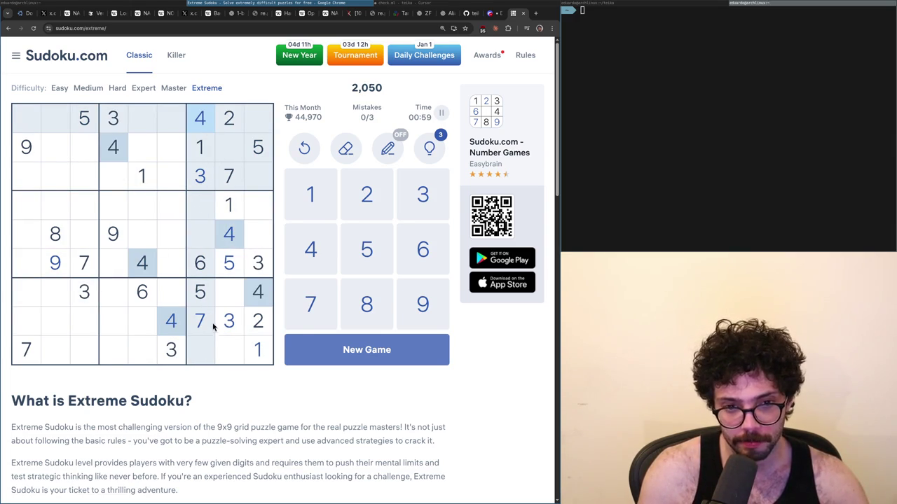
{"action": "left_click", "coordinate": [202, 270]}
{"action": "left_click", "coordinate": [232, 345]}
{"action": "key", "text": "6"}
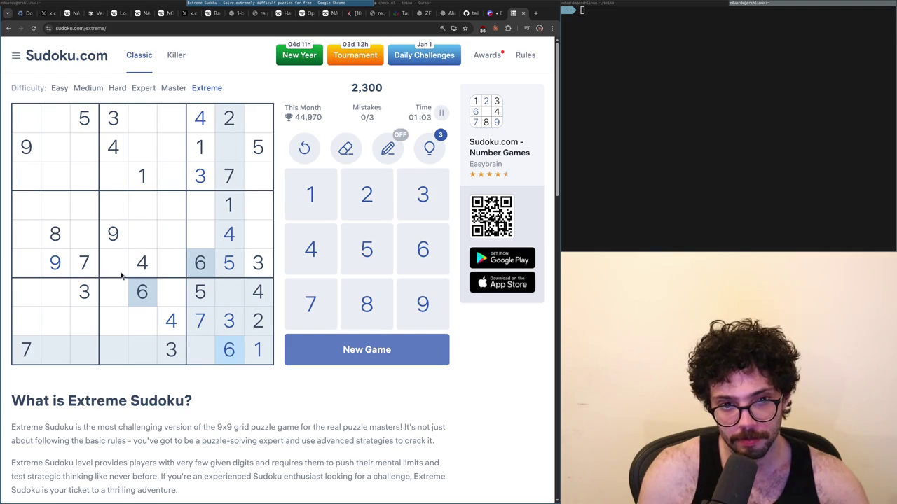
- Place 9 at row 4, column 7 and 2 at row 5, column 7
{"action": "left_click", "coordinate": [120, 244]}
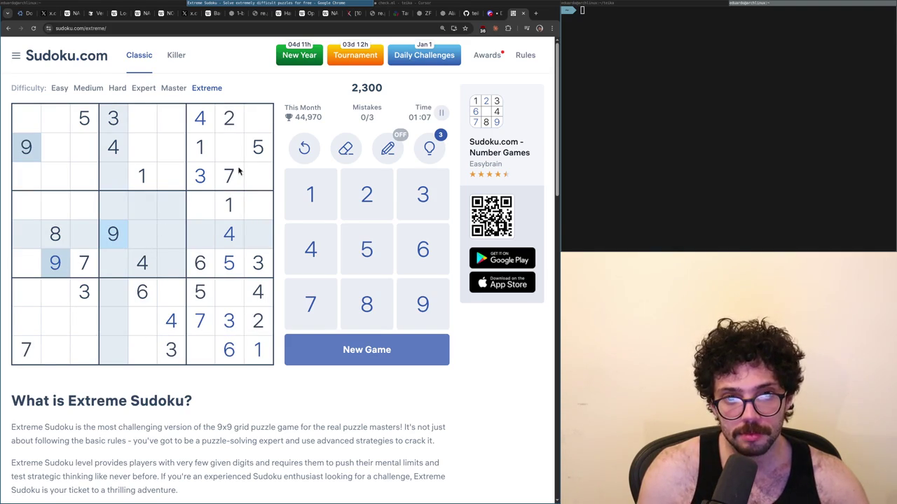
{"action": "left_click", "coordinate": [200, 209]}
{"action": "key", "text": "9"}
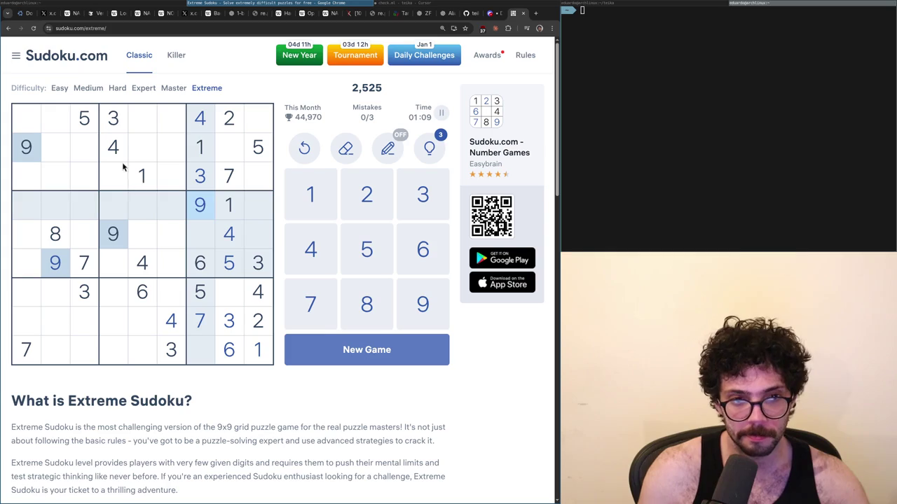
{"action": "left_click", "coordinate": [254, 324]}
{"action": "left_click", "coordinate": [200, 233]}
{"action": "key", "text": "2"}
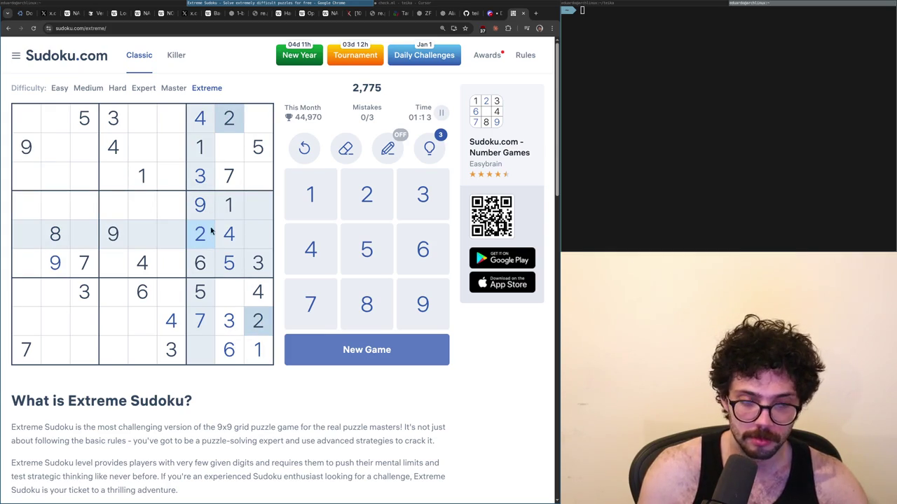
- Scan the 7s, 9s and 6s, then place 9 at row 7, column 8 and 8 at row 2, column 8
{"action": "left_click", "coordinate": [229, 179]}
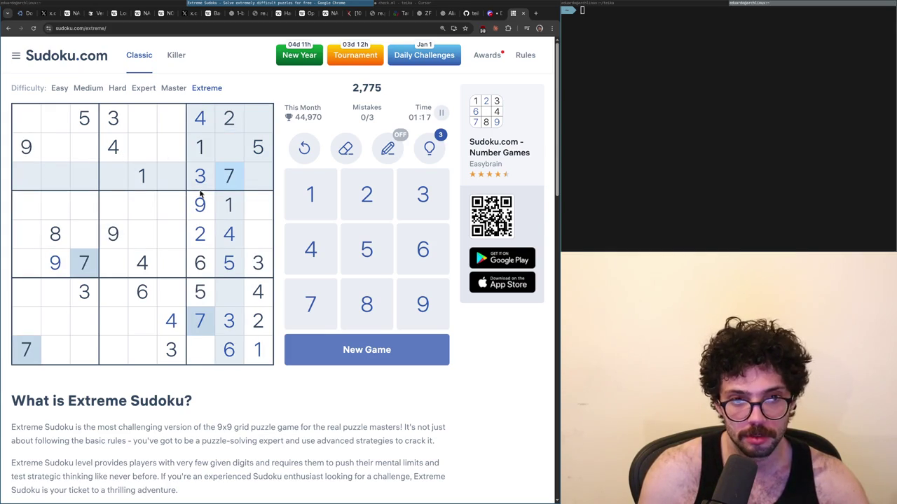
{"action": "left_click", "coordinate": [31, 149]}
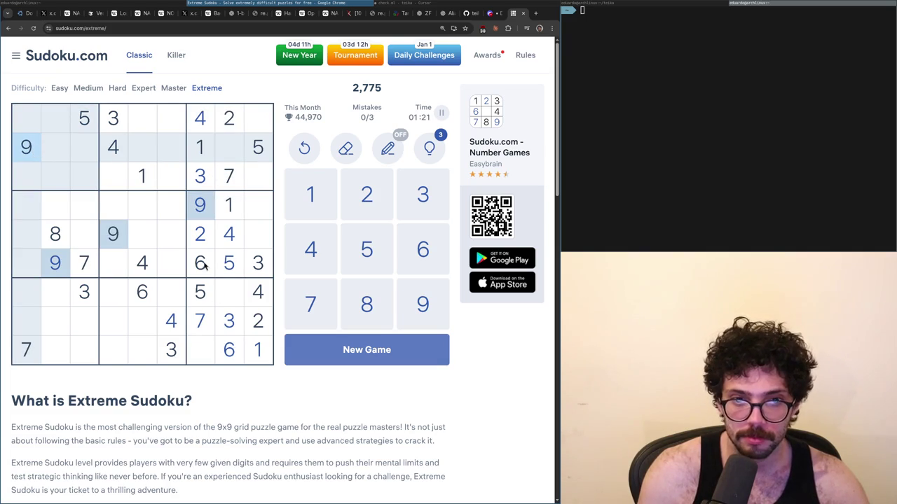
{"action": "left_click", "coordinate": [148, 304]}
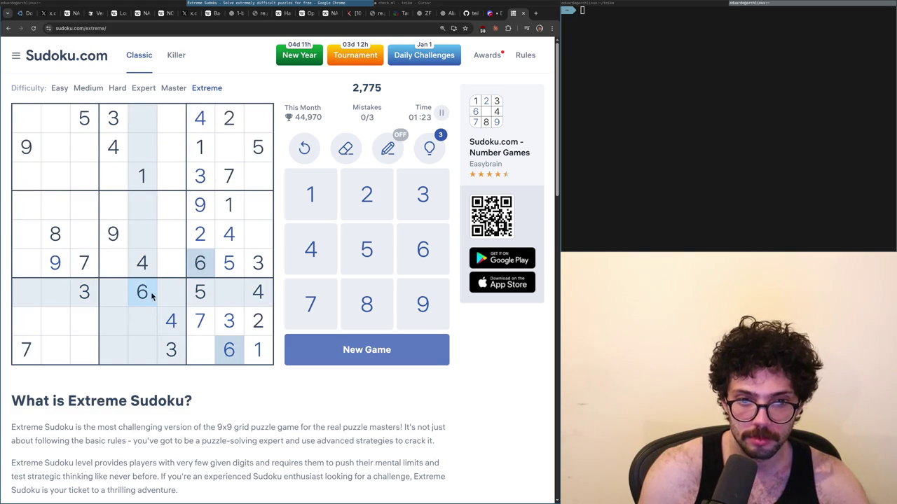
{"action": "left_click", "coordinate": [54, 273]}
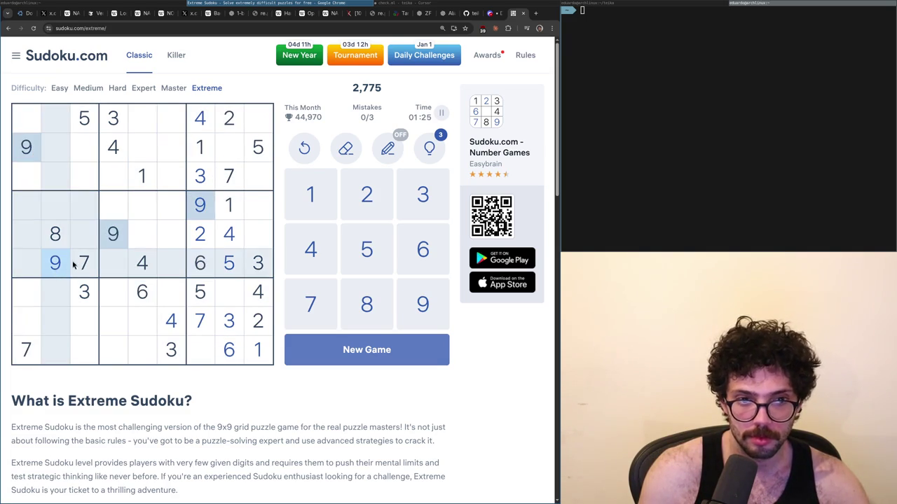
{"action": "left_click", "coordinate": [226, 301]}
{"action": "type", "text": "9"}
{"action": "left_click", "coordinate": [228, 147]}
{"action": "type", "text": "8"}
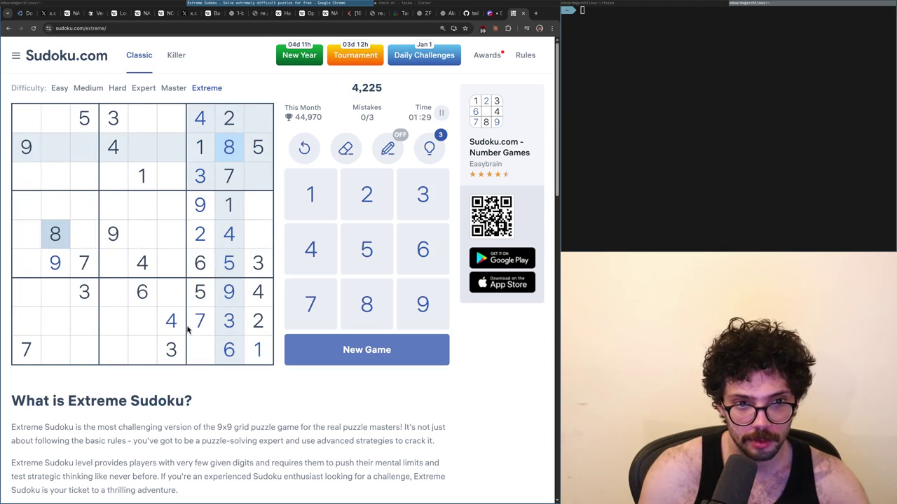
- Check the 9s, 6s, 1s, 2s and 3s, then enter 3 at row 2, column 2
{"action": "left_click", "coordinate": [235, 299]}
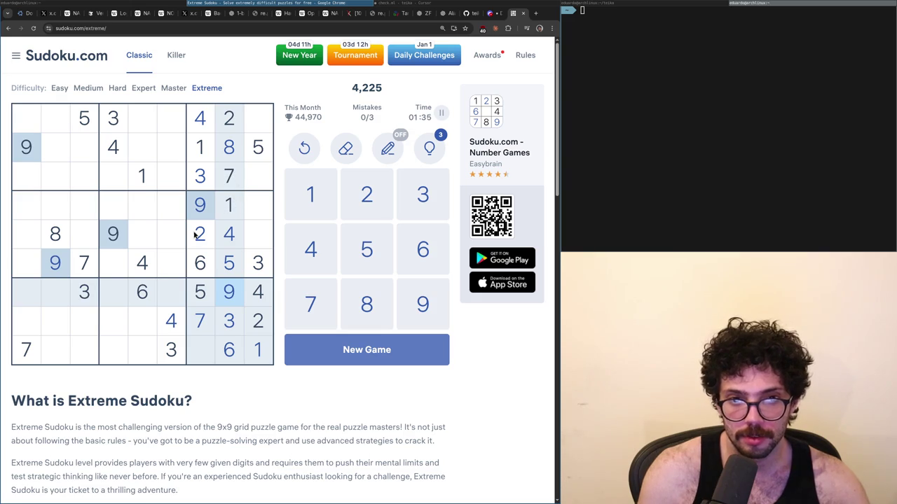
{"action": "left_click", "coordinate": [201, 262]}
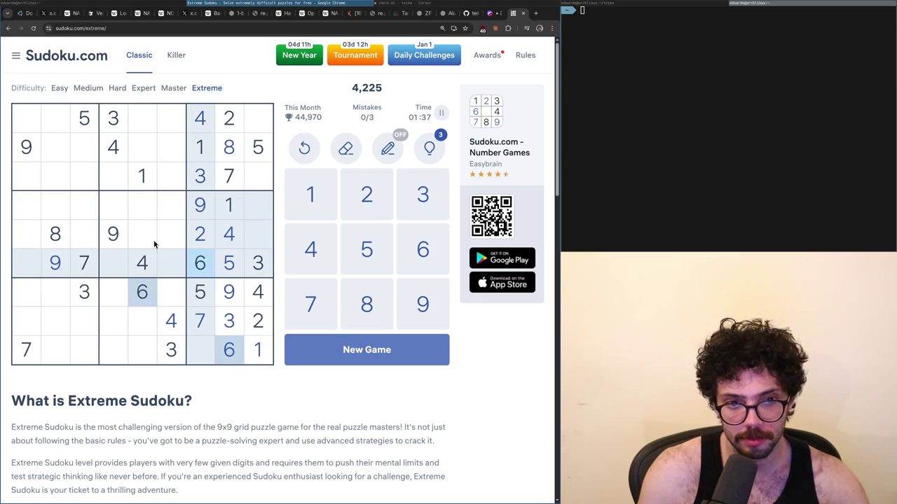
{"action": "left_click", "coordinate": [140, 176]}
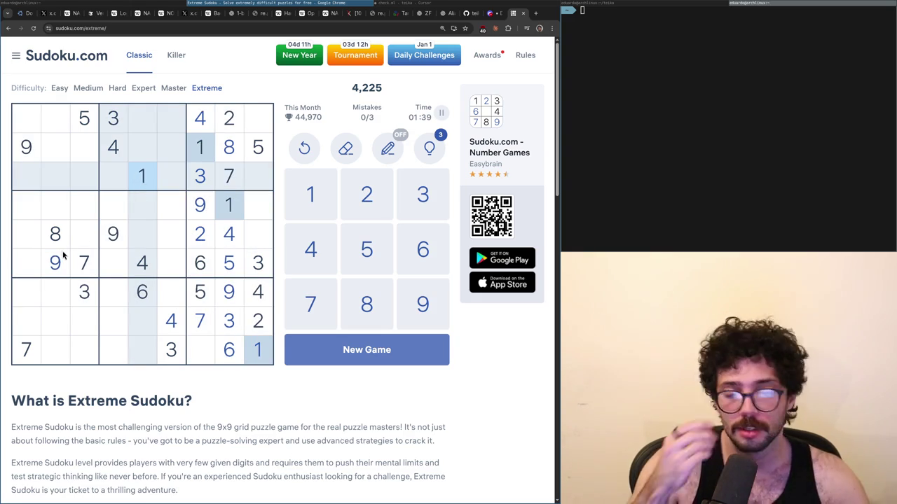
{"action": "left_click", "coordinate": [224, 126]}
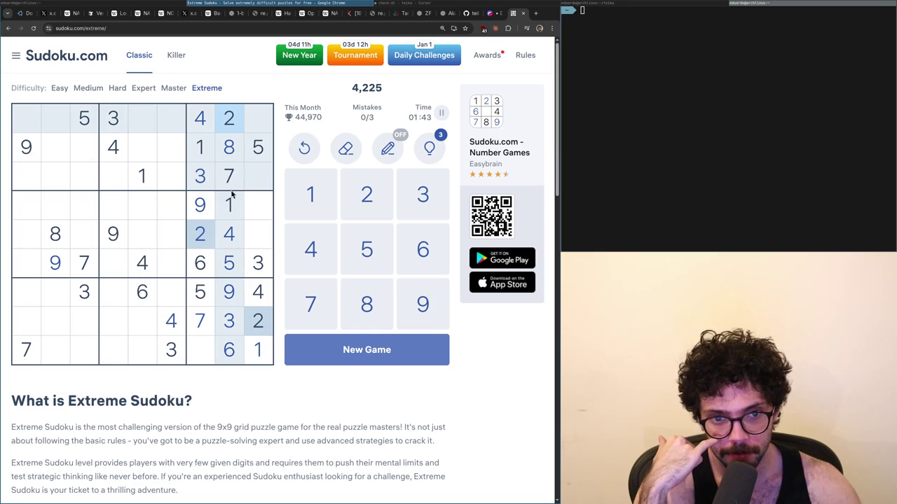
{"action": "left_click", "coordinate": [165, 354]}
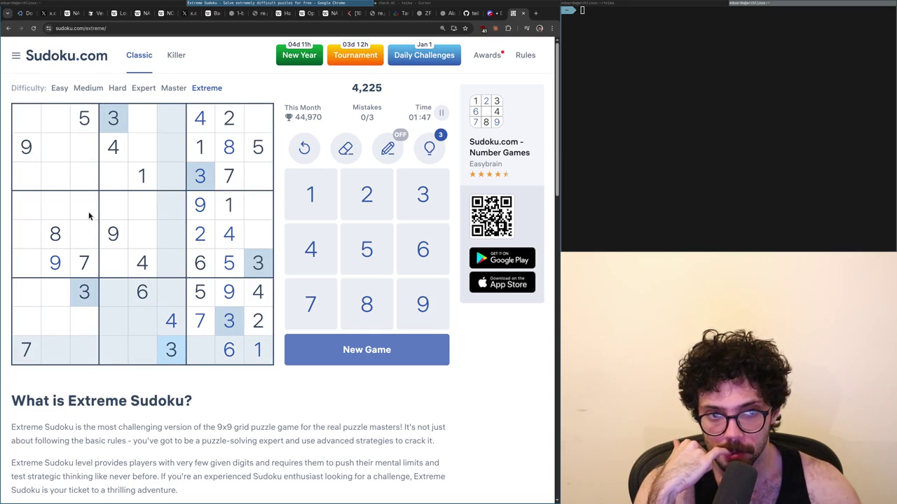
{"action": "left_click", "coordinate": [58, 145]}
{"action": "type", "text": "3"}
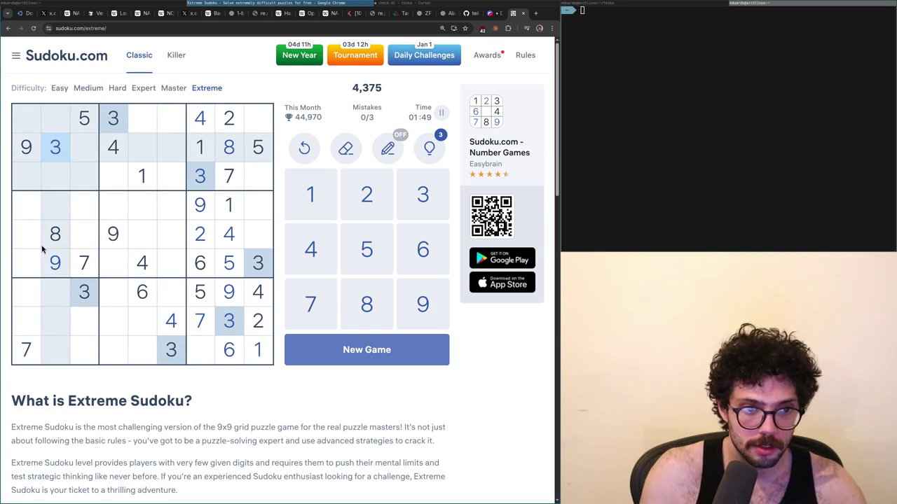
- Compare the 4s, 6s and 7s, then enter 7 at row 1, column 2
{"action": "left_click", "coordinate": [138, 266]}
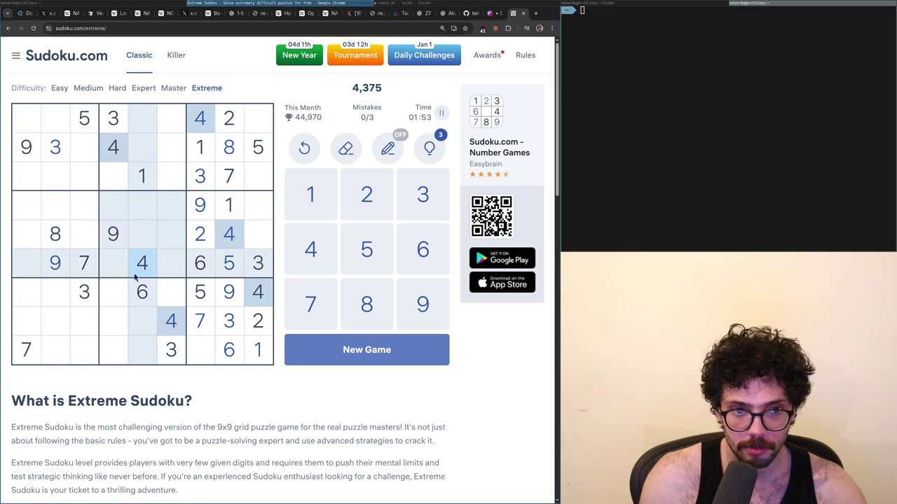
{"action": "left_click", "coordinate": [138, 291]}
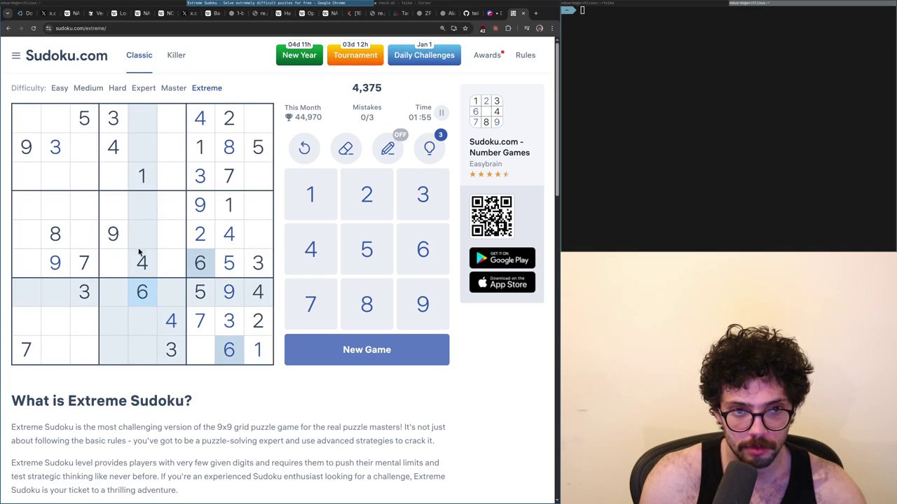
{"action": "left_click", "coordinate": [236, 181]}
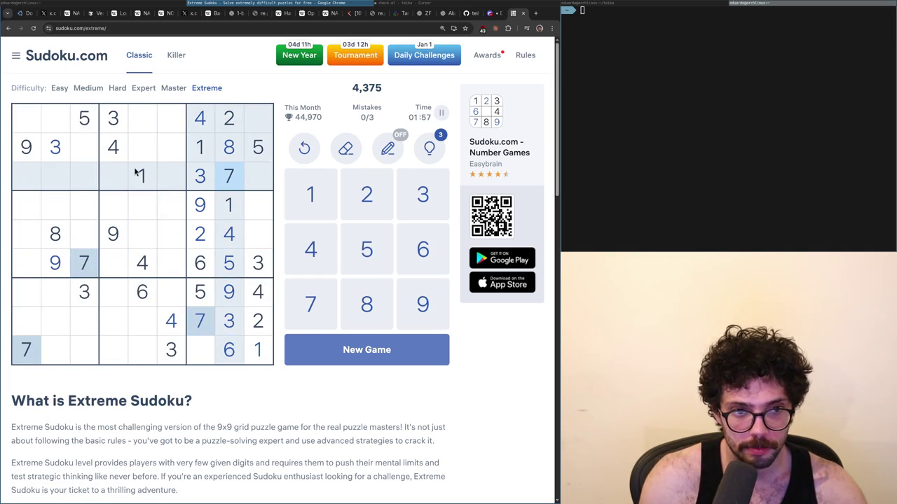
{"action": "left_click", "coordinate": [45, 123]}
{"action": "key", "text": "7"}
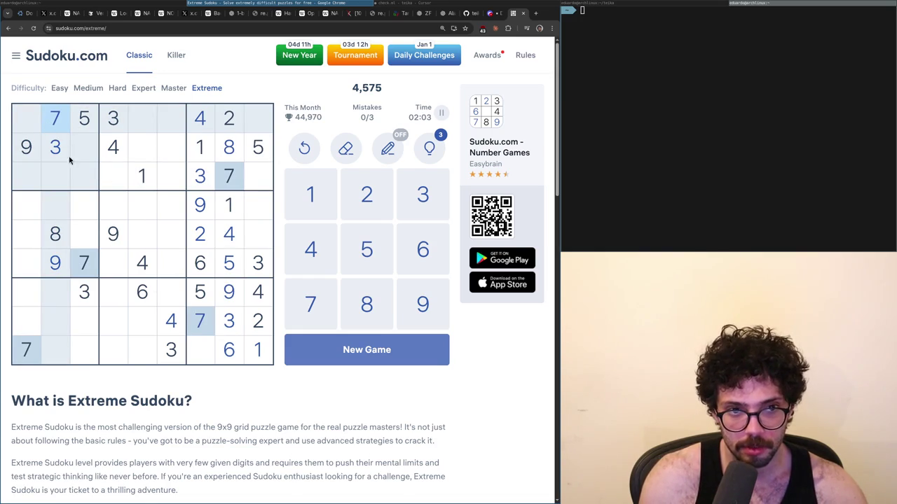
- Scan the digits 1 through 8, then enter 1 in the top-left cell
{"action": "left_click", "coordinate": [222, 155]}
{"action": "left_click", "coordinate": [142, 176]}
{"action": "left_click", "coordinate": [229, 145]}
{"action": "left_click", "coordinate": [229, 117]}
{"action": "left_click", "coordinate": [118, 121]}
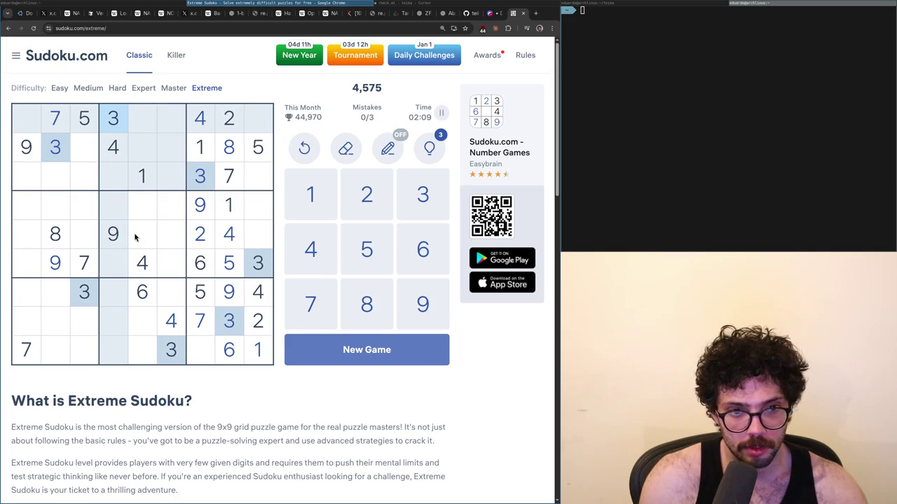
{"action": "left_click", "coordinate": [141, 265]}
{"action": "left_click", "coordinate": [82, 127]}
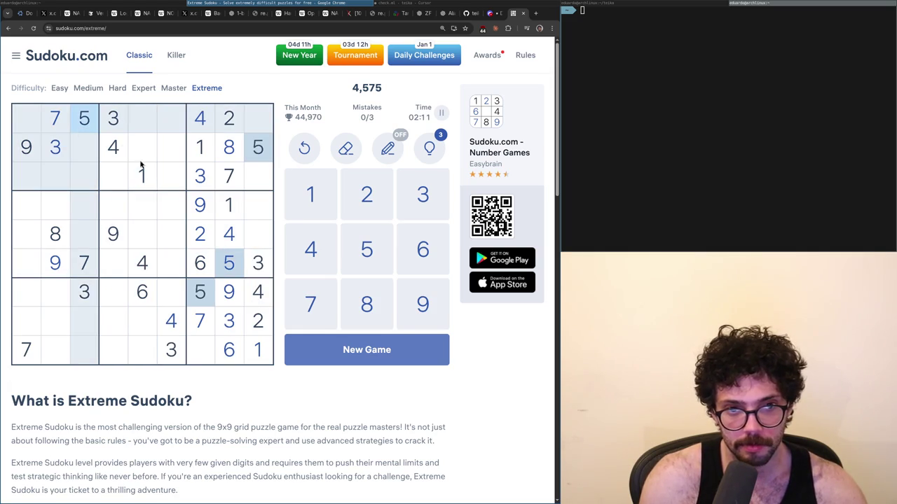
{"action": "left_click", "coordinate": [137, 291]}
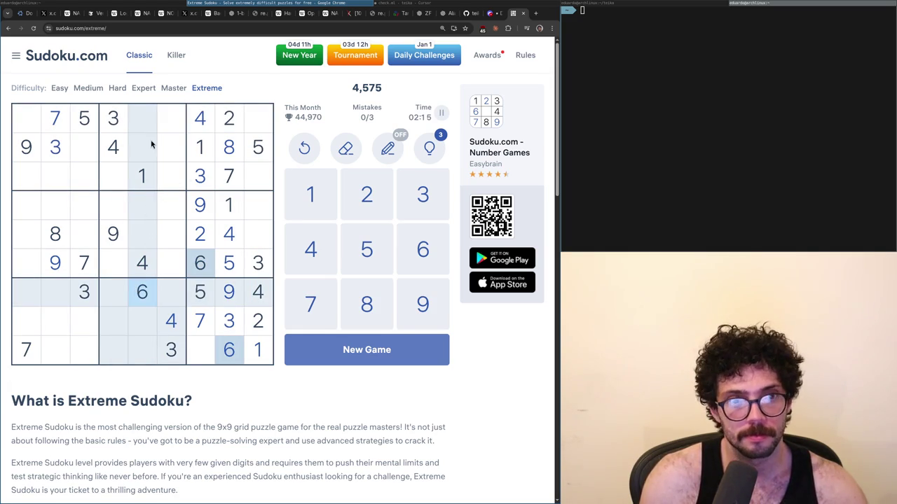
{"action": "left_click", "coordinate": [140, 183]}
{"action": "left_click", "coordinate": [26, 123]}
{"action": "key", "text": "1"}
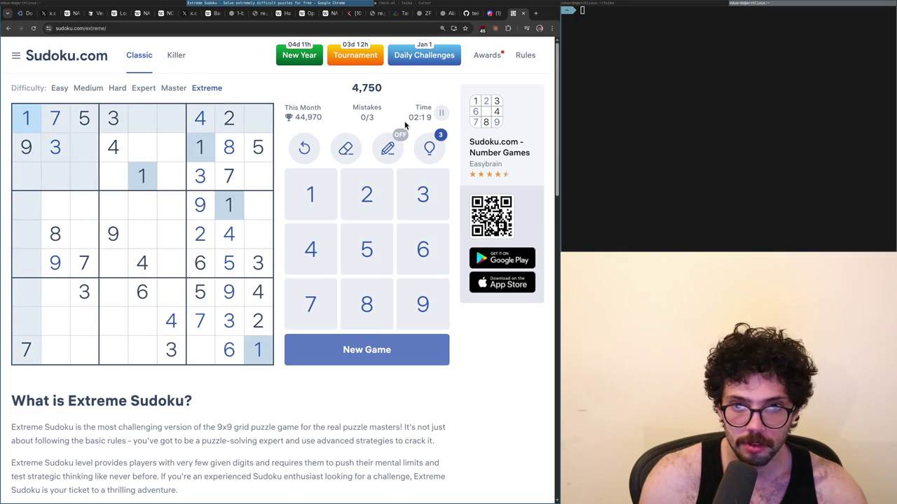
- Enter 1 at row 5, column 3 and resume the paused puzzle
{"action": "left_click", "coordinate": [84, 234]}
{"action": "key", "text": "1"}
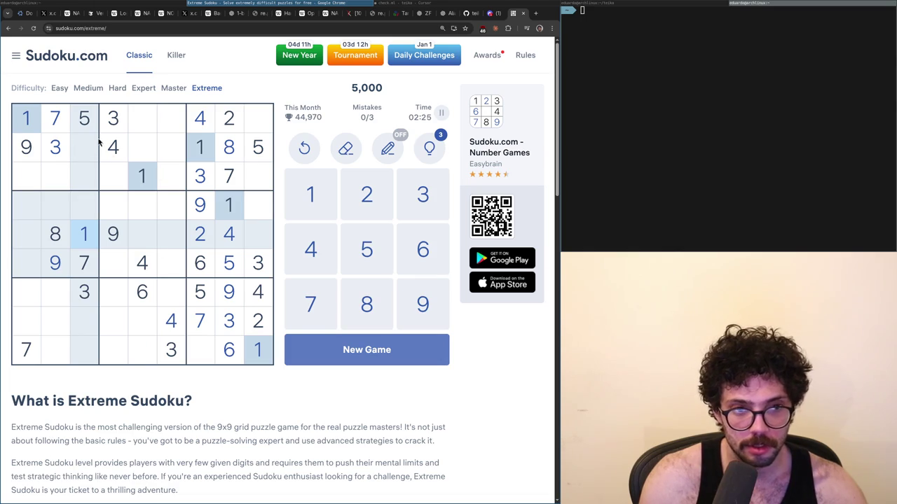
{"action": "left_click", "coordinate": [231, 117]}
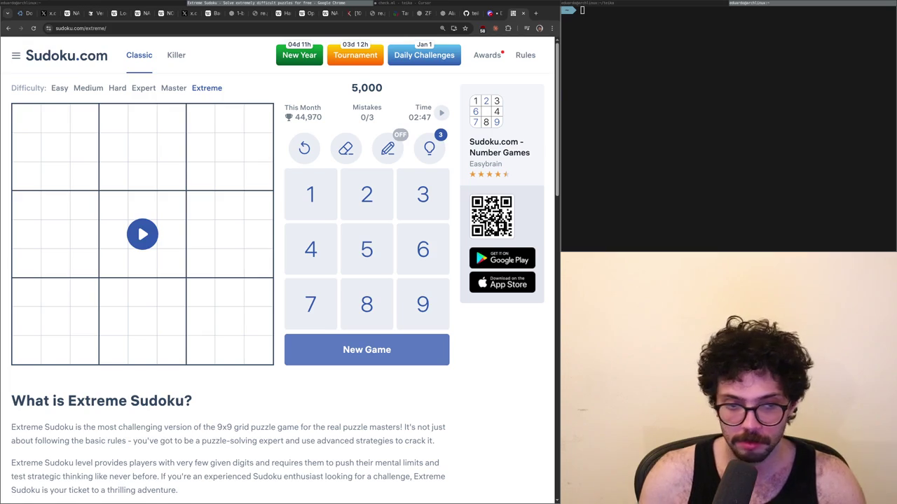
{"action": "left_click", "coordinate": [142, 234]}
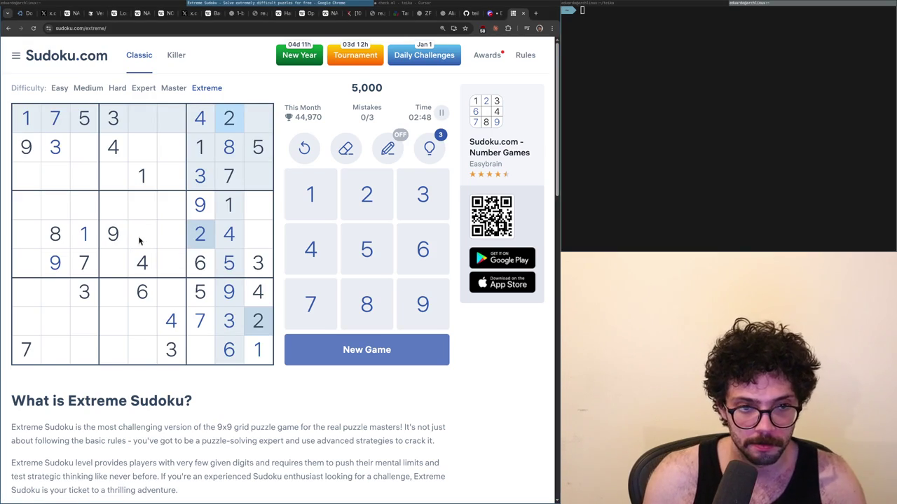
{"action": "left_click", "coordinate": [441, 112]}
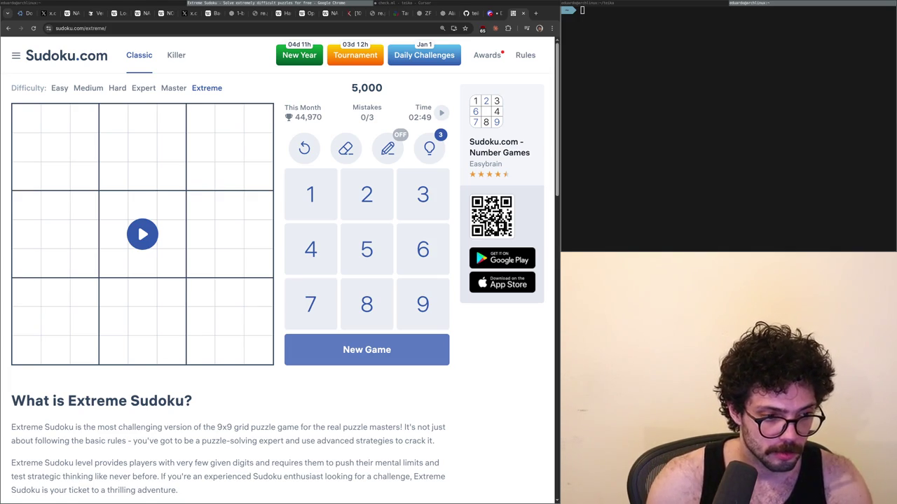
{"action": "left_click", "coordinate": [142, 309]}
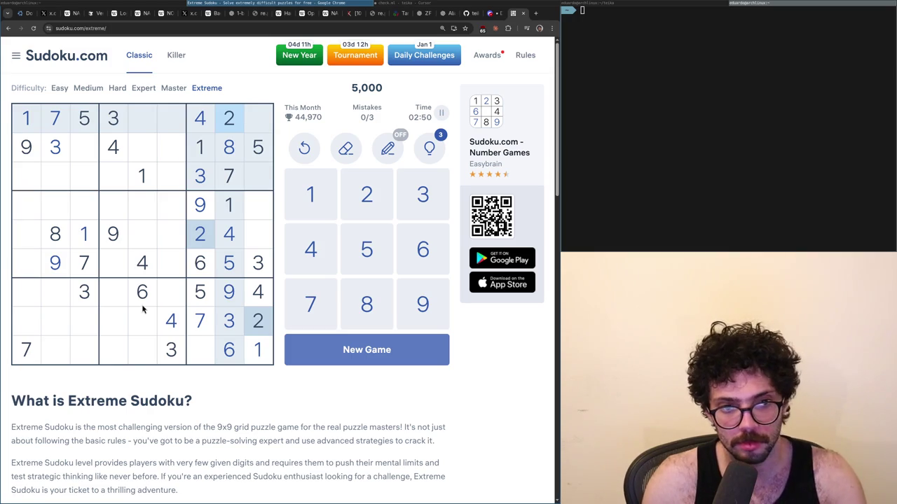
- Place 8 at row 9, column 7, 8 at row 4, column 9, and 7 at row 5, column 9
{"action": "left_click", "coordinate": [116, 119]}
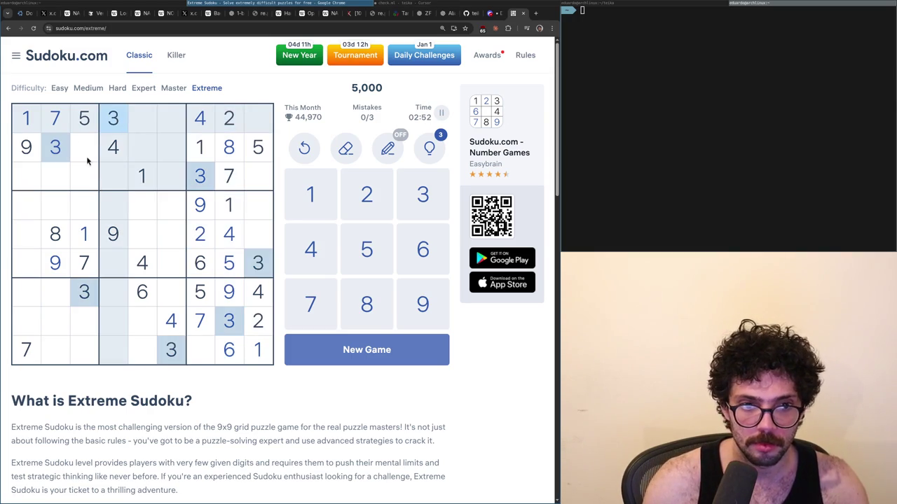
{"action": "left_click", "coordinate": [142, 270]}
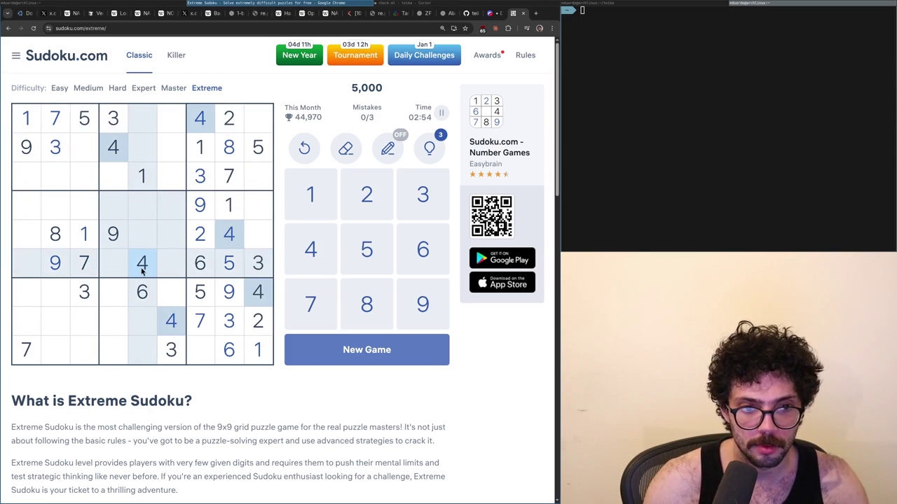
{"action": "left_click", "coordinate": [83, 121]}
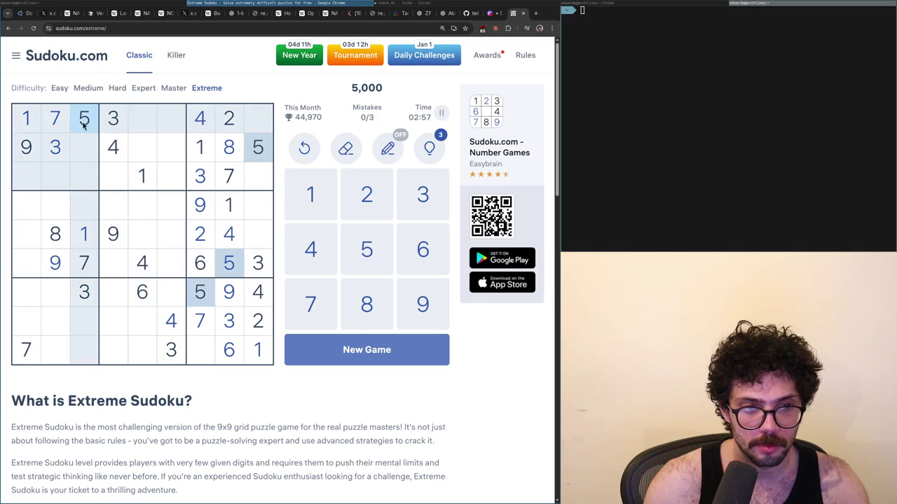
{"action": "left_click", "coordinate": [142, 294]}
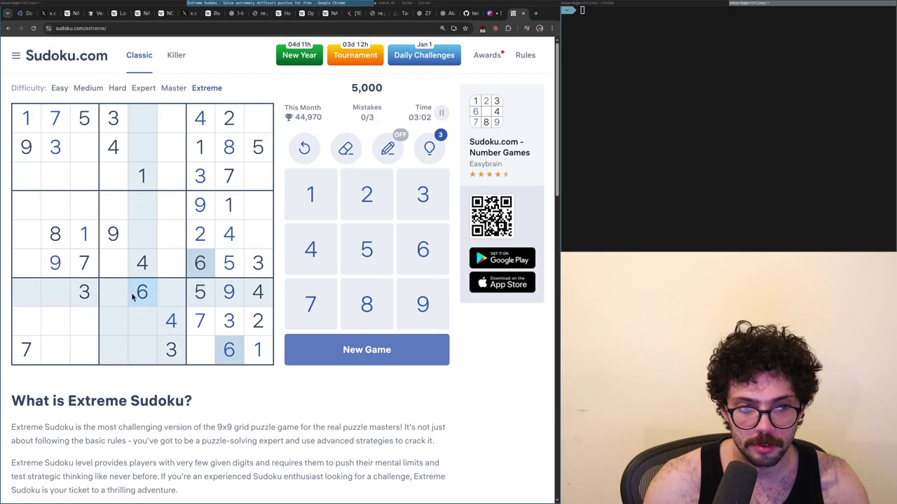
{"action": "left_click", "coordinate": [82, 269]}
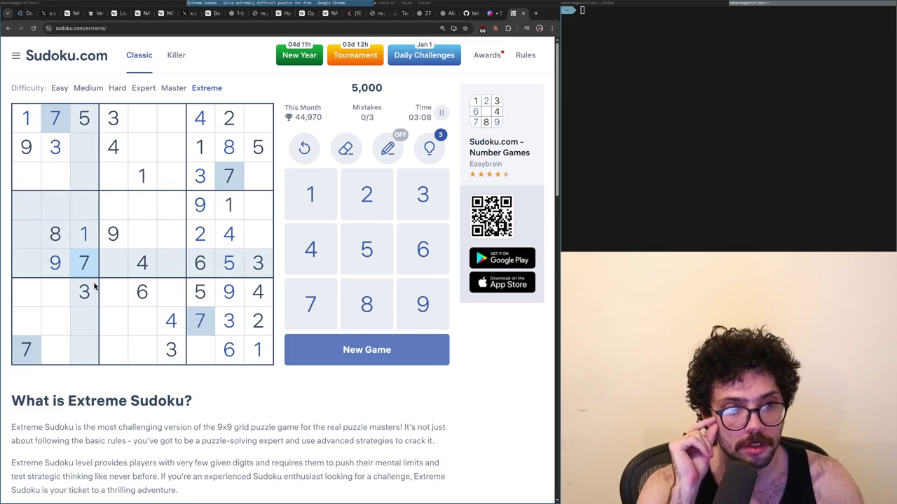
{"action": "left_click", "coordinate": [56, 239]}
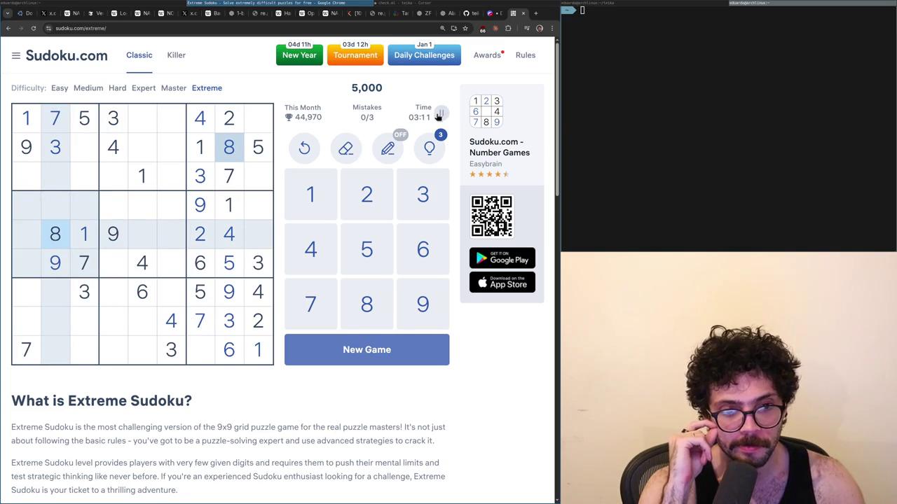
{"action": "left_click", "coordinate": [191, 355]}
{"action": "key", "text": "8"}
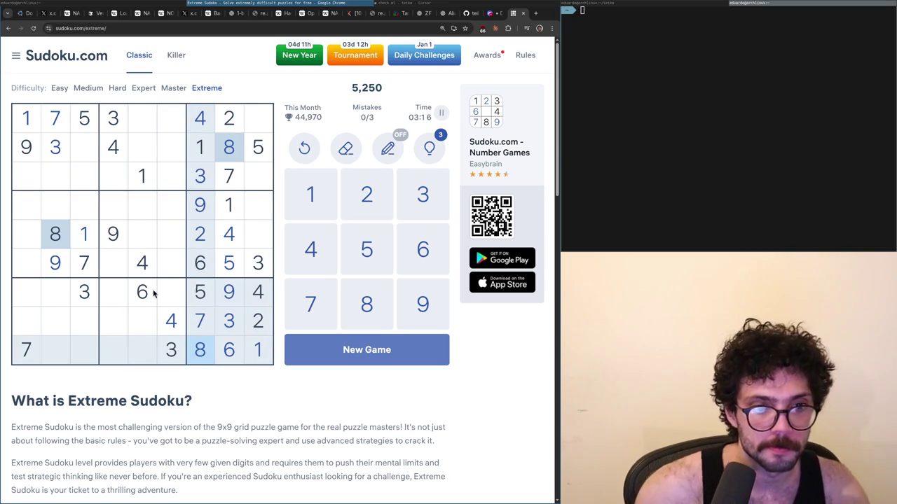
{"action": "left_click", "coordinate": [256, 203]}
{"action": "key", "text": "8"}
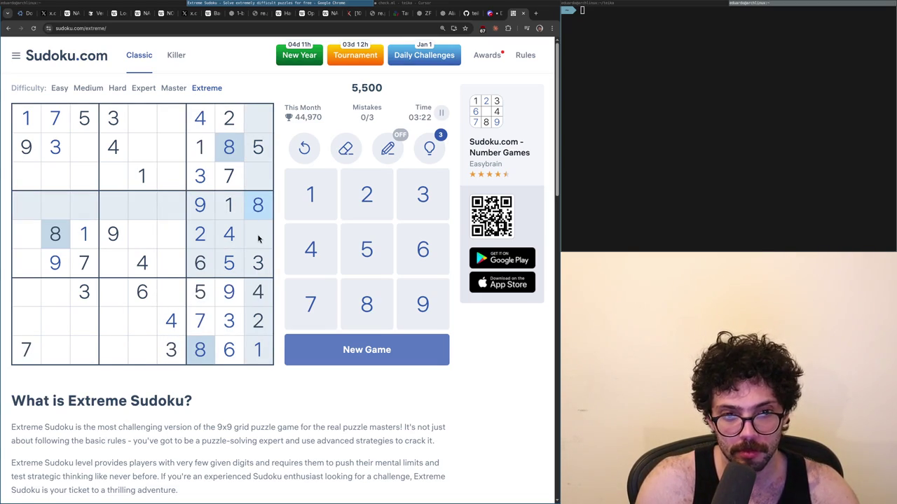
{"action": "left_click", "coordinate": [258, 239]}
{"action": "key", "text": "7"}
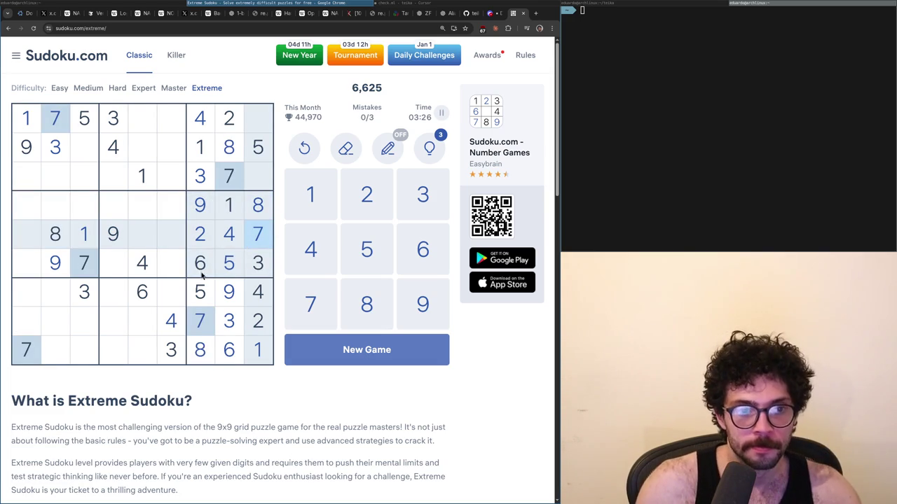
- Review the 1s, 2s, 8s, 6s and 9s on the board, then pause the game
{"action": "left_click", "coordinate": [86, 242]}
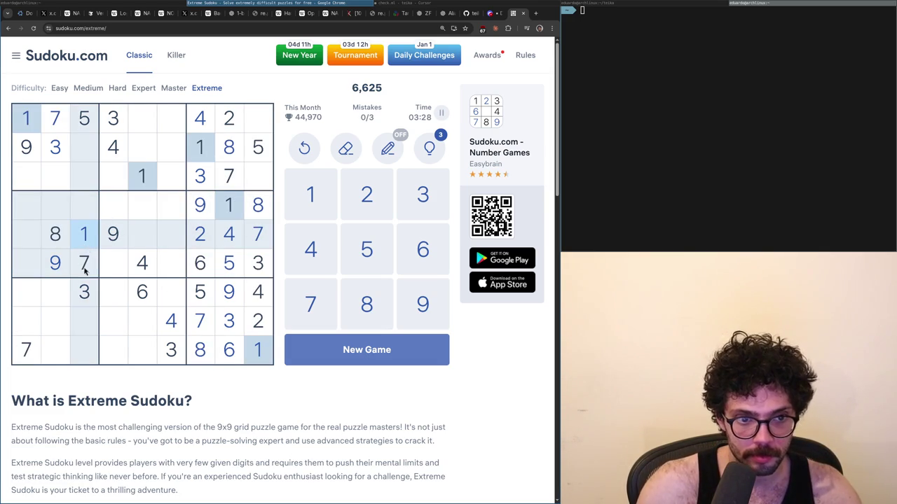
{"action": "left_click", "coordinate": [253, 320]}
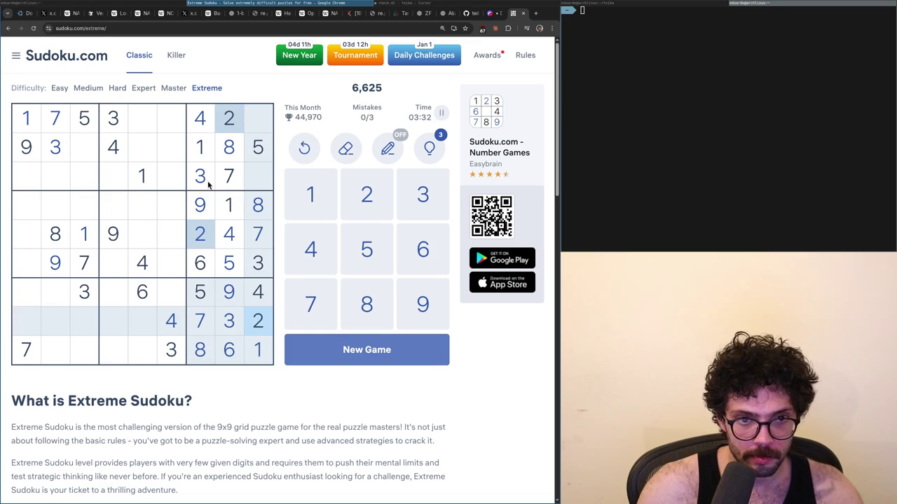
{"action": "left_click", "coordinate": [61, 244]}
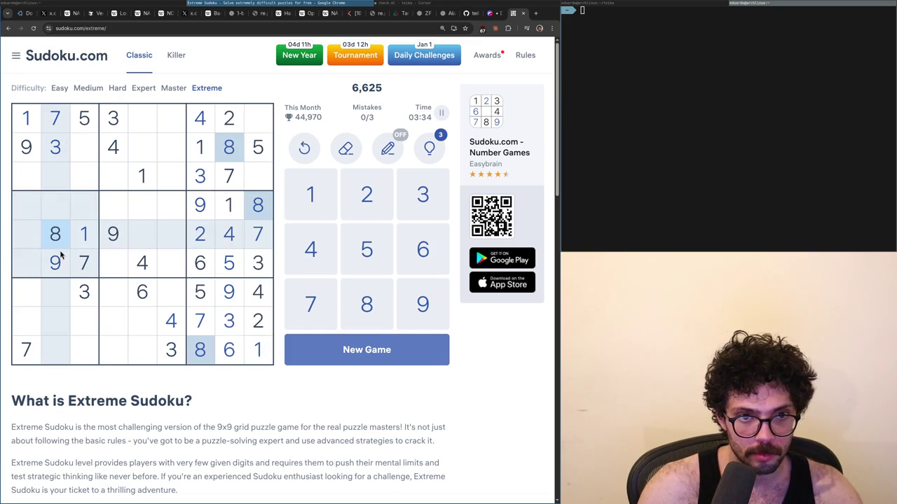
{"action": "left_click", "coordinate": [148, 293]}
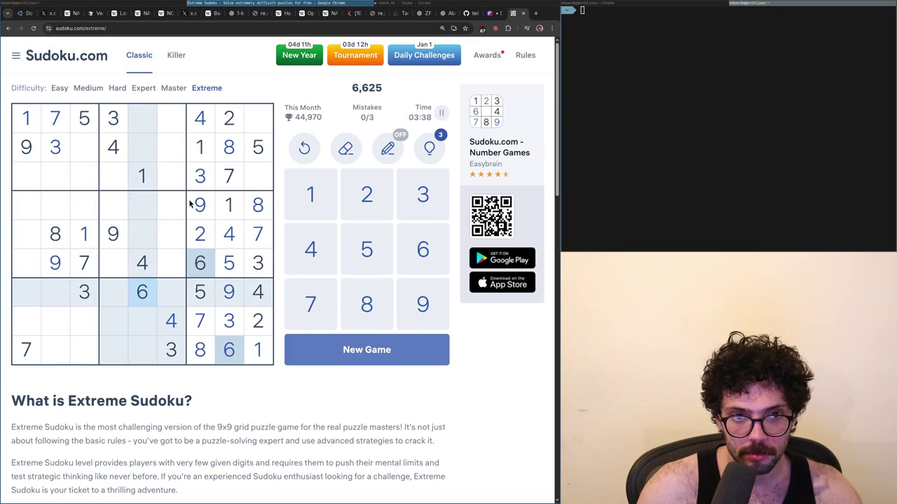
{"action": "left_click", "coordinate": [29, 157]}
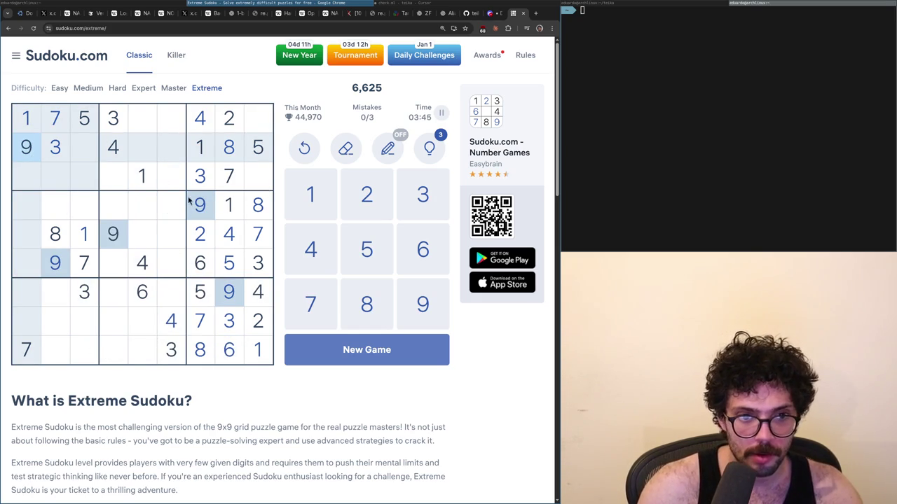
{"action": "left_click", "coordinate": [229, 204]}
{"action": "left_click", "coordinate": [226, 122]}
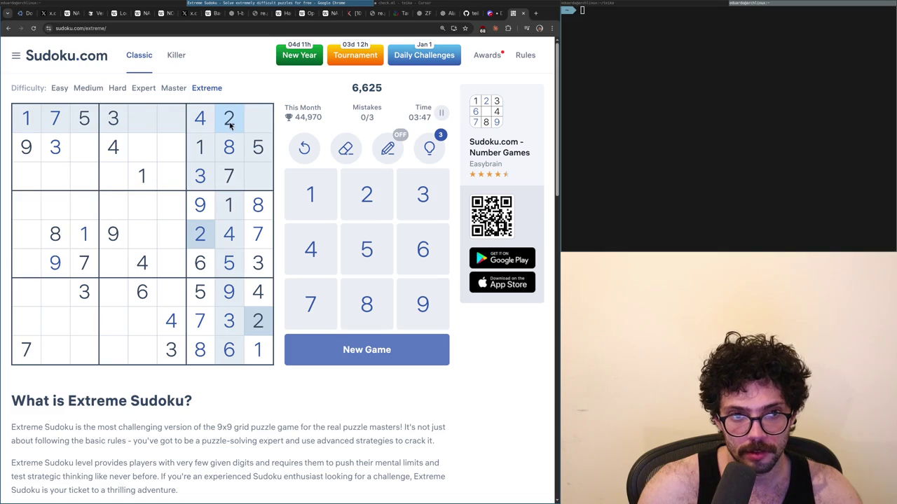
{"action": "left_click", "coordinate": [441, 112]}
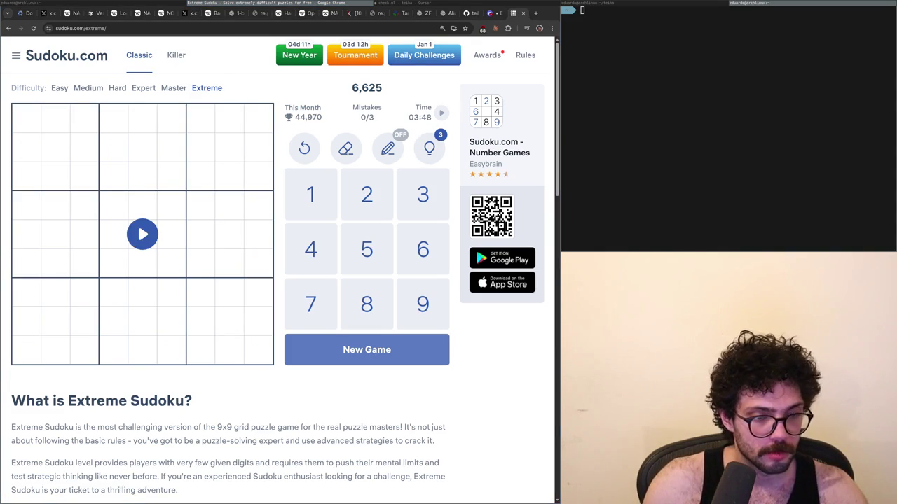
{"action": "left_click", "coordinate": [253, 269]}
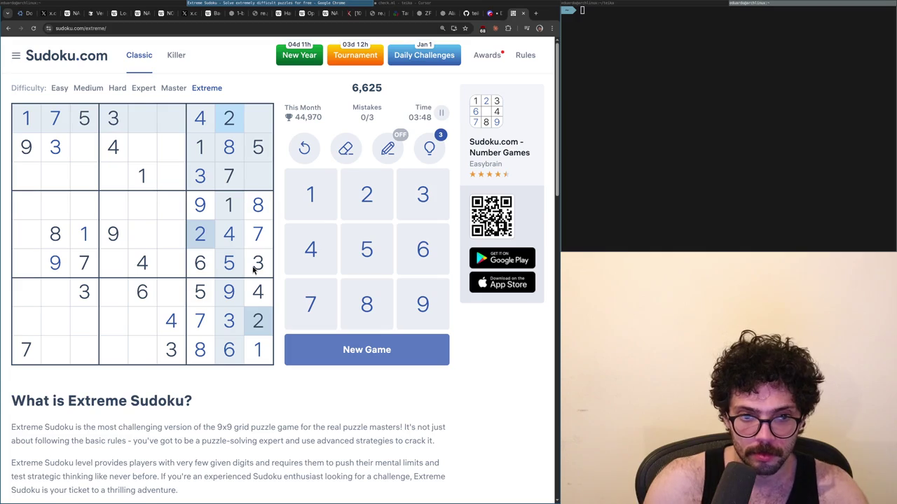
{"action": "left_click", "coordinate": [84, 291]}
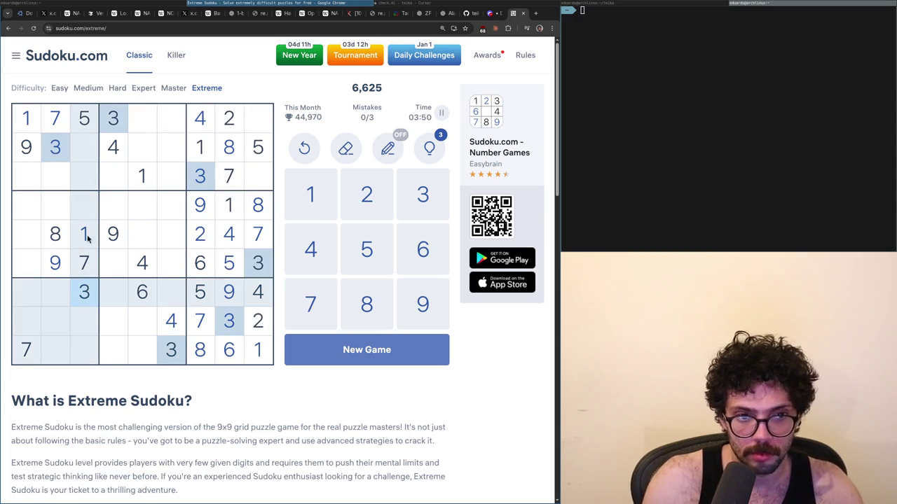
{"action": "left_click", "coordinate": [142, 261]}
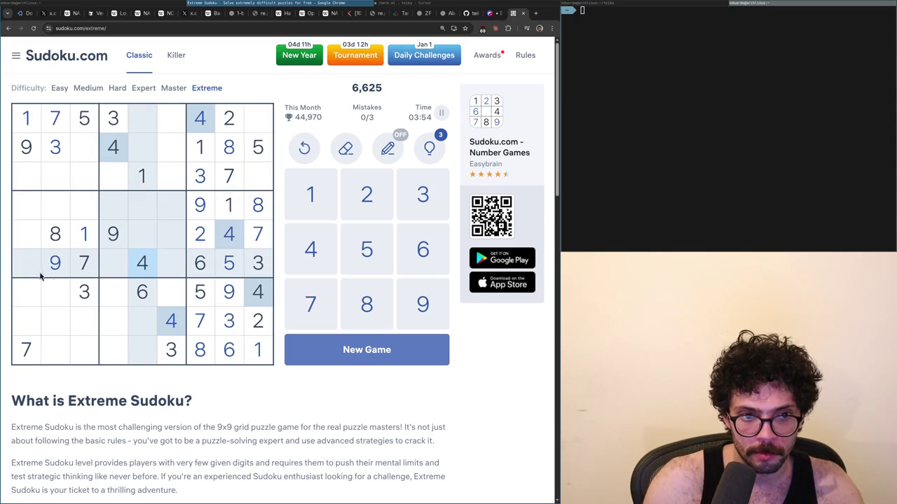
{"action": "left_click", "coordinate": [201, 294]}
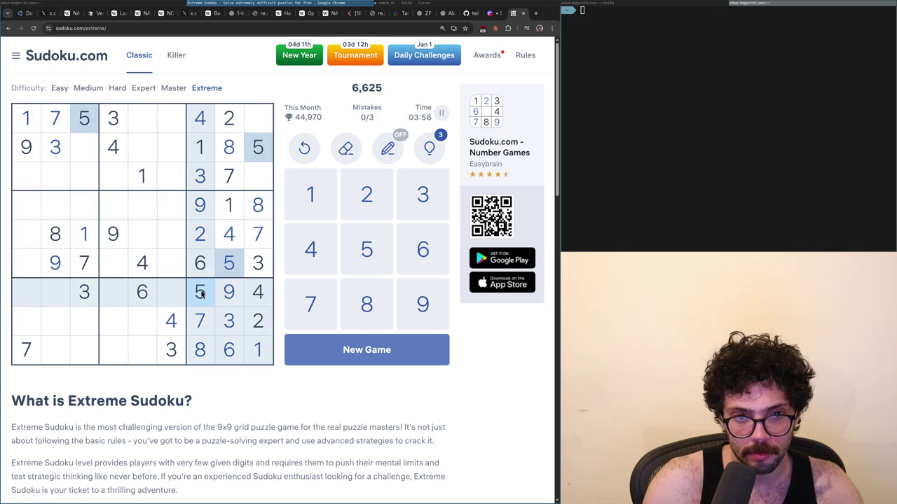
{"action": "left_click", "coordinate": [51, 131]}
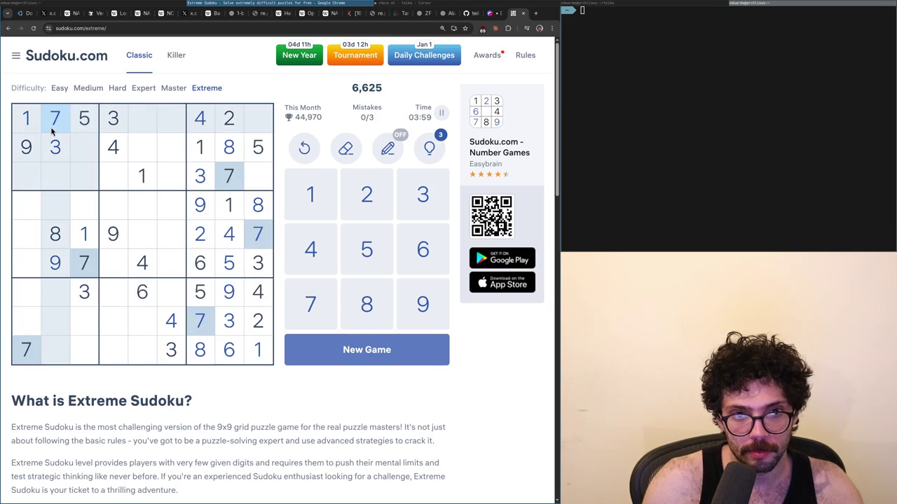
{"action": "left_click", "coordinate": [229, 126]}
{"action": "left_click", "coordinate": [201, 143]}
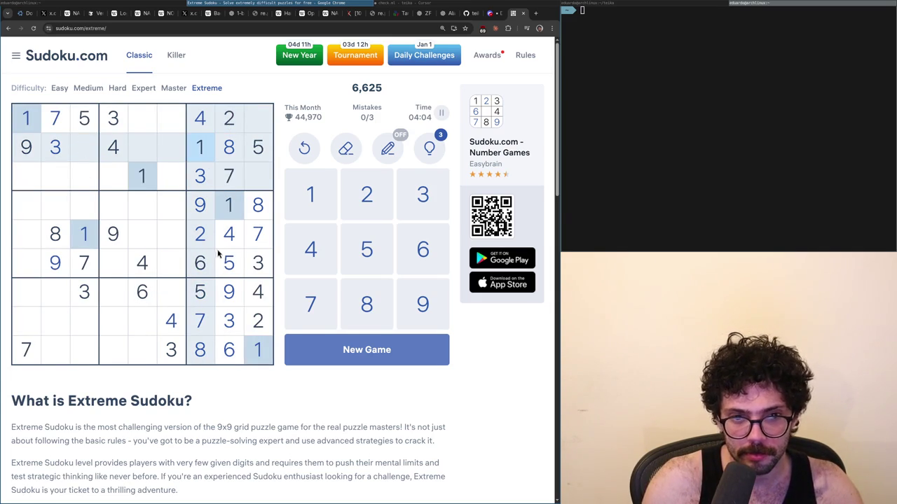
{"action": "left_click", "coordinate": [250, 238]}
{"action": "left_click", "coordinate": [208, 230]}
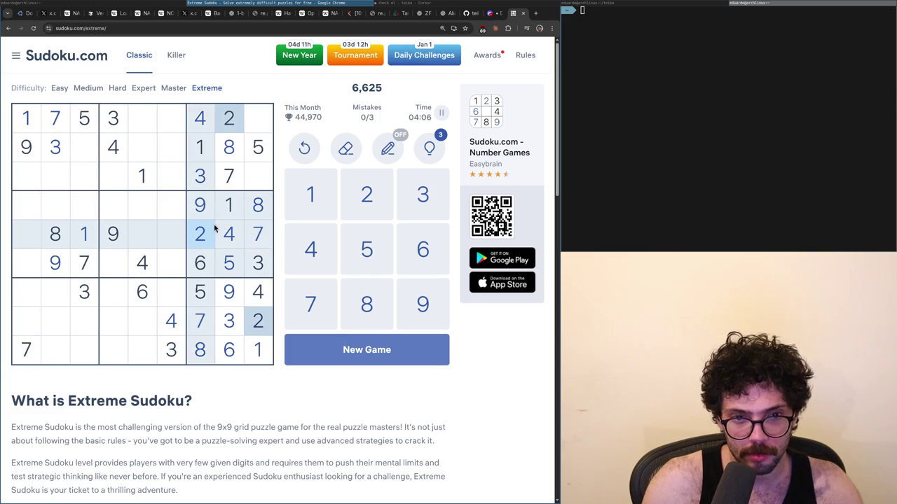
{"action": "left_click", "coordinate": [230, 210]}
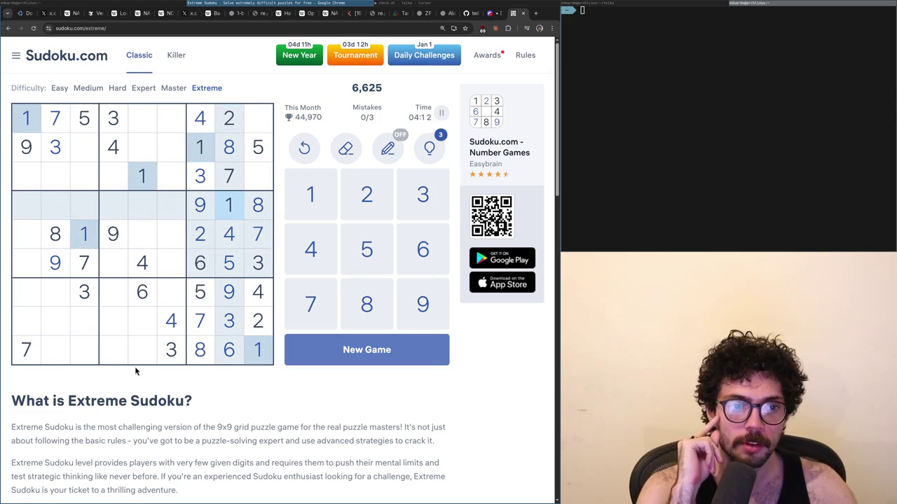
{"action": "left_click", "coordinate": [253, 326]}
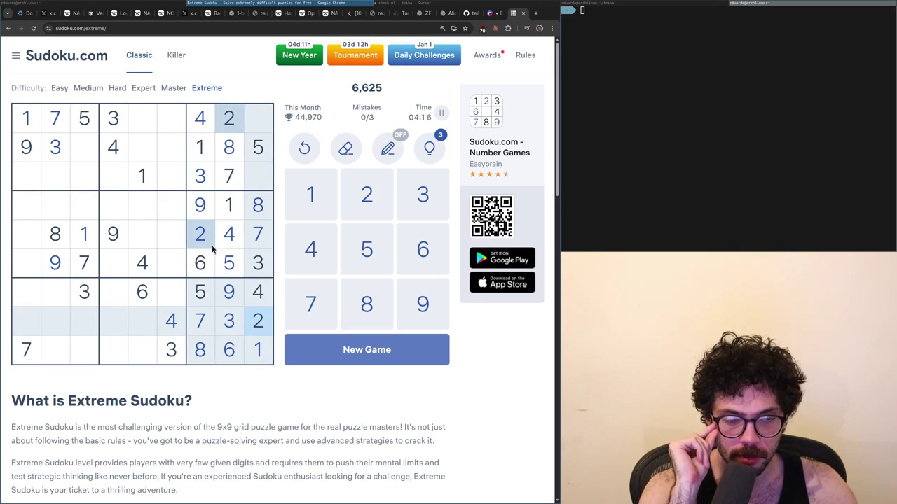
{"action": "left_click", "coordinate": [220, 327]}
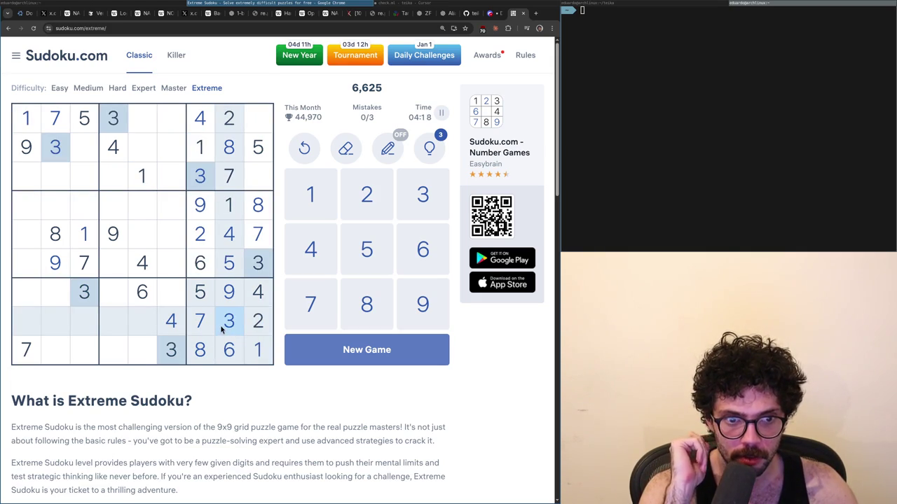
{"action": "left_click", "coordinate": [170, 321]}
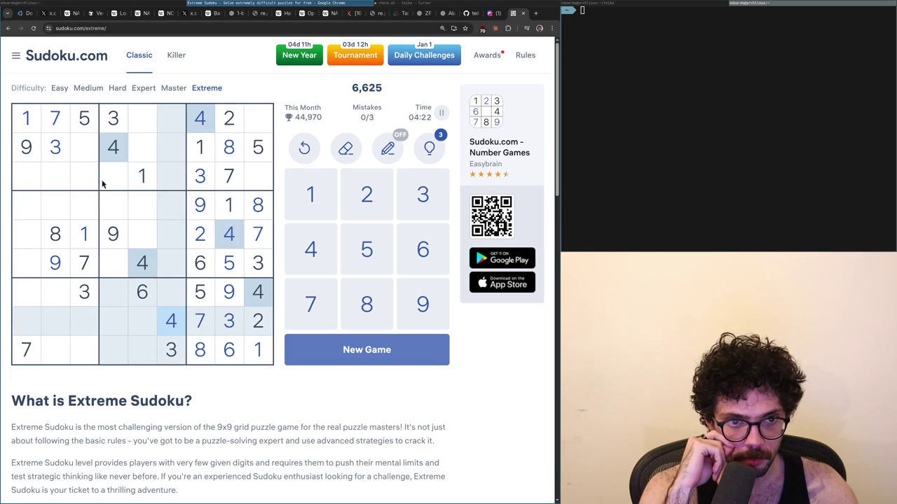
{"action": "left_click", "coordinate": [95, 126]}
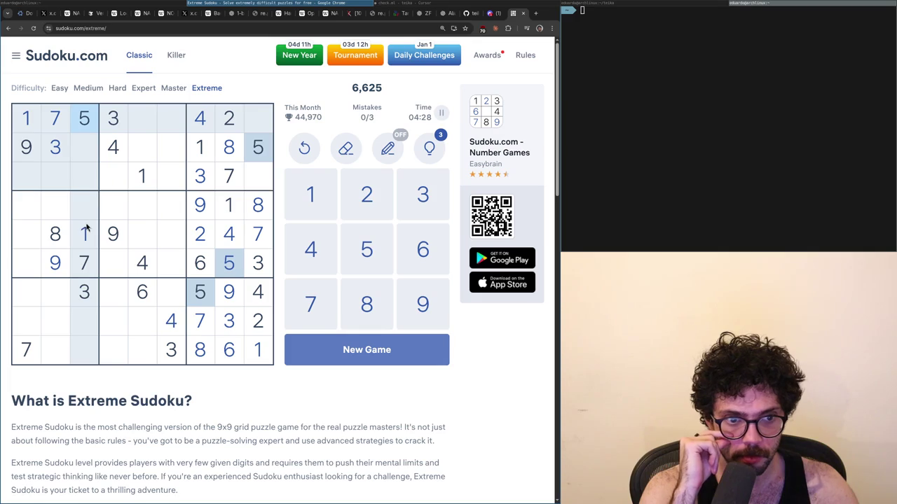
{"action": "left_click", "coordinate": [200, 261]}
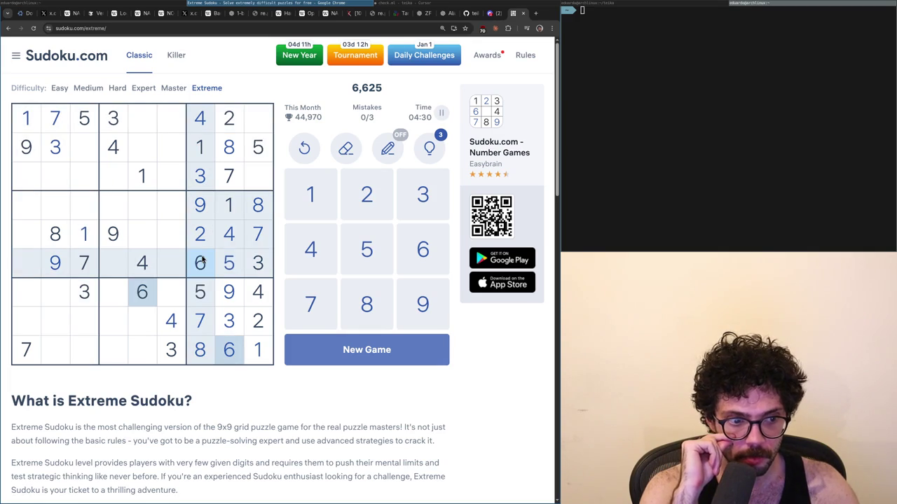
{"action": "left_click", "coordinate": [441, 113]}
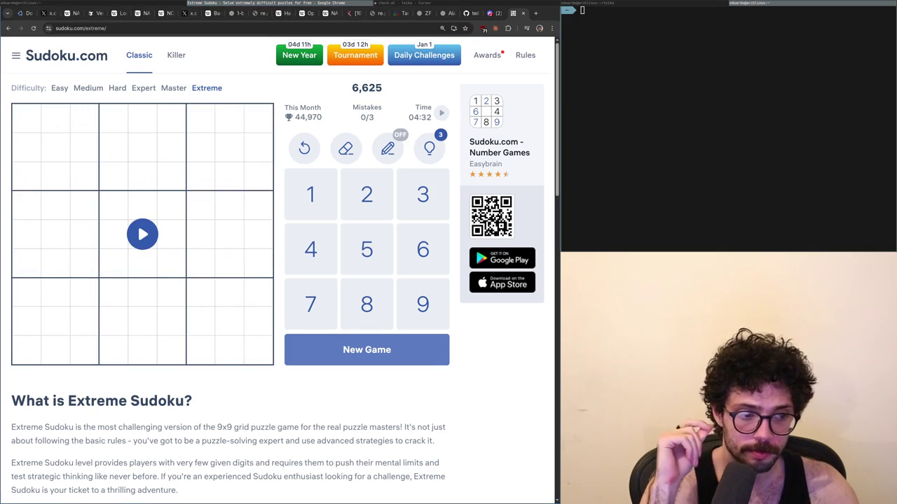
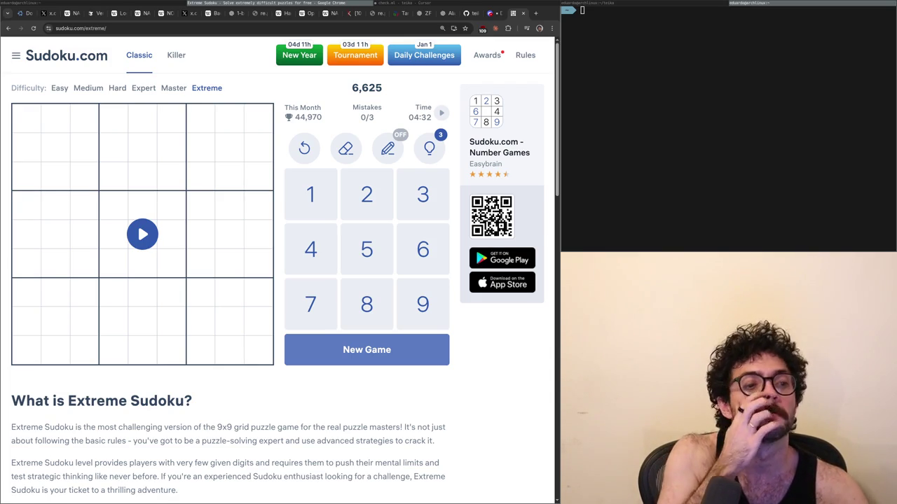
- Resume the paused Extreme puzzle so its grid shows again at 04:32
{"action": "left_click", "coordinate": [140, 294]}
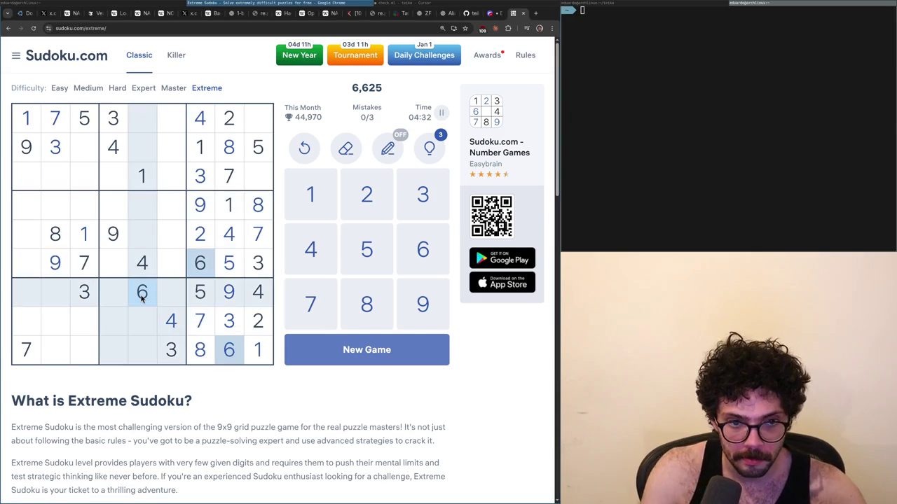
- Highlight the 1s, 2s, 3s, 4s, 5s and 8s in turn to scan the grid
{"action": "left_click", "coordinate": [87, 247]}
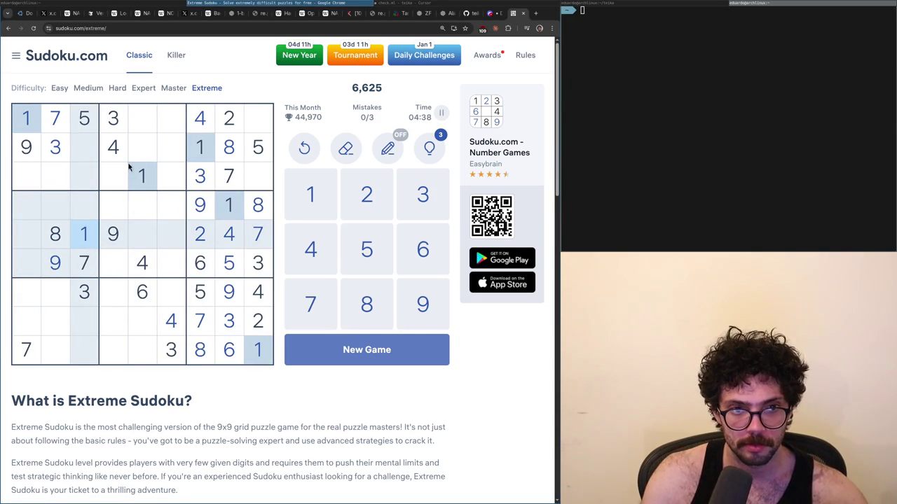
{"action": "left_click", "coordinate": [221, 130]}
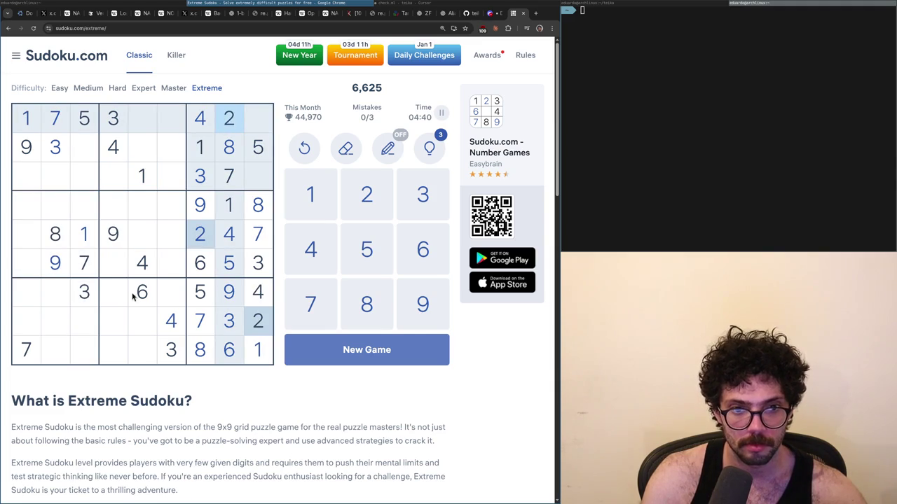
{"action": "left_click", "coordinate": [107, 127]}
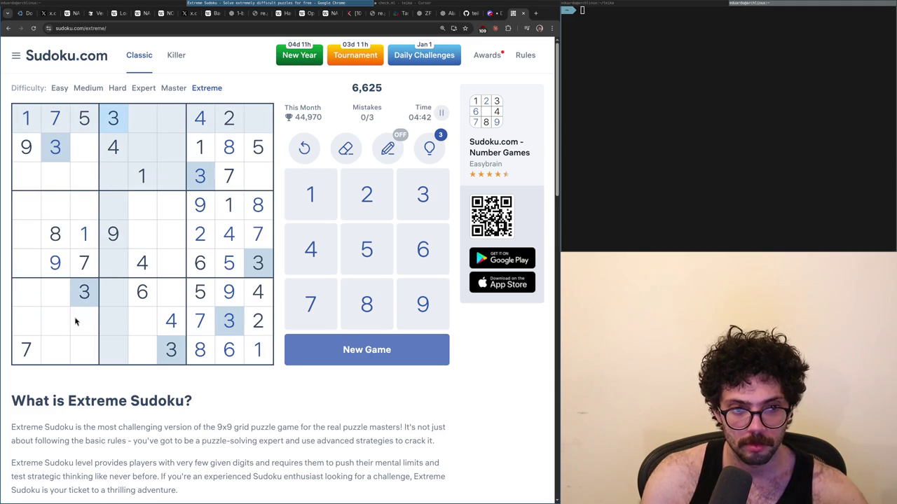
{"action": "left_click", "coordinate": [134, 272]}
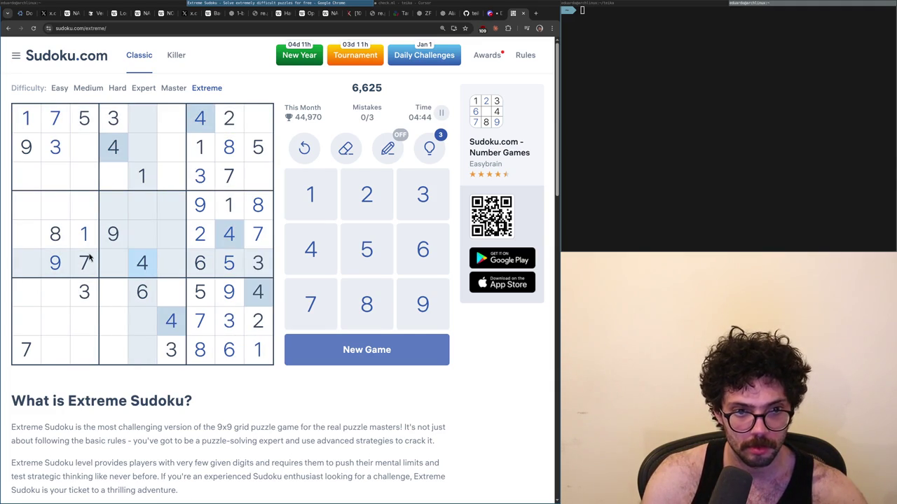
{"action": "left_click", "coordinate": [90, 123]}
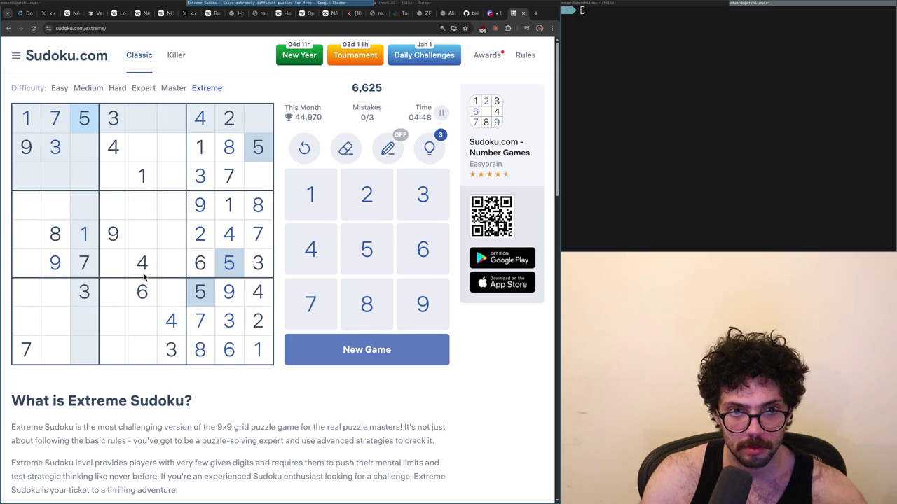
{"action": "left_click", "coordinate": [39, 123]}
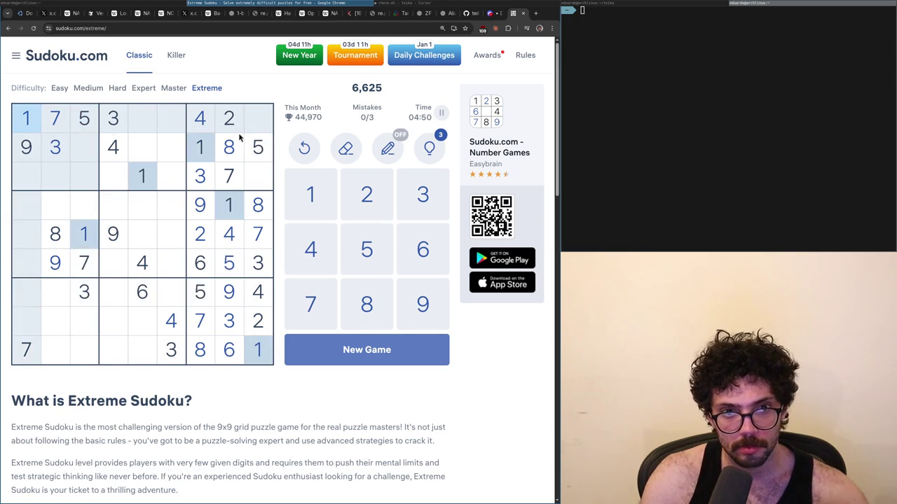
{"action": "left_click", "coordinate": [242, 127]}
{"action": "left_click", "coordinate": [246, 151]}
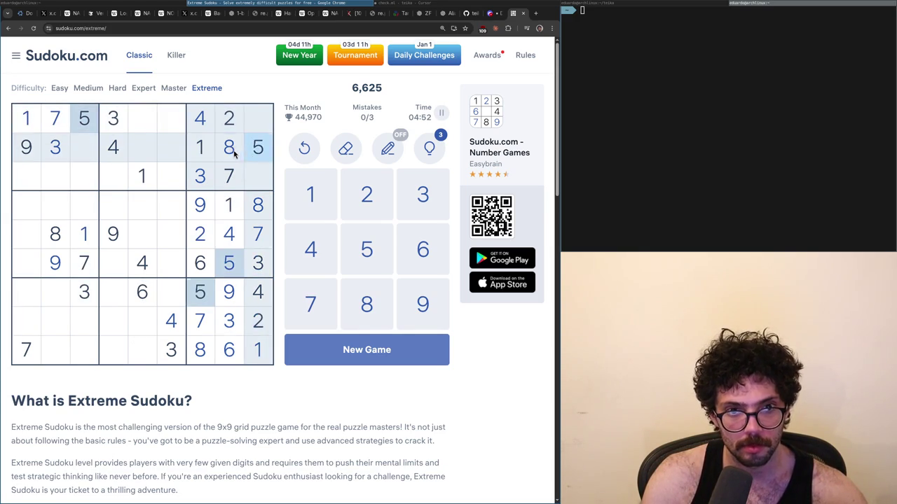
{"action": "left_click", "coordinate": [234, 154]}
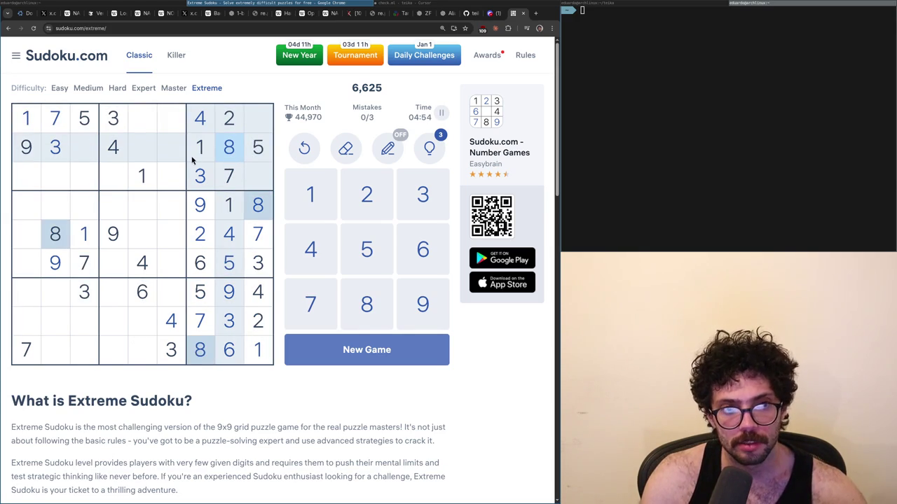
- Check the 5s, 8s, 7s, 1s, 3s, 2s, 6s and 9s, then pause at 05:13 and close the tab
{"action": "left_click", "coordinate": [248, 160]}
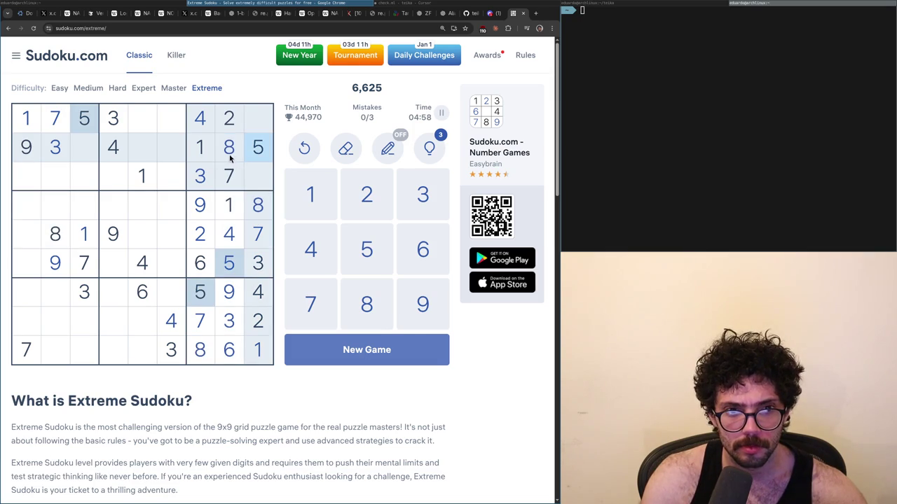
{"action": "left_click", "coordinate": [231, 159]}
{"action": "left_click", "coordinate": [237, 175]}
{"action": "left_click", "coordinate": [213, 160]}
{"action": "left_click", "coordinate": [214, 169]}
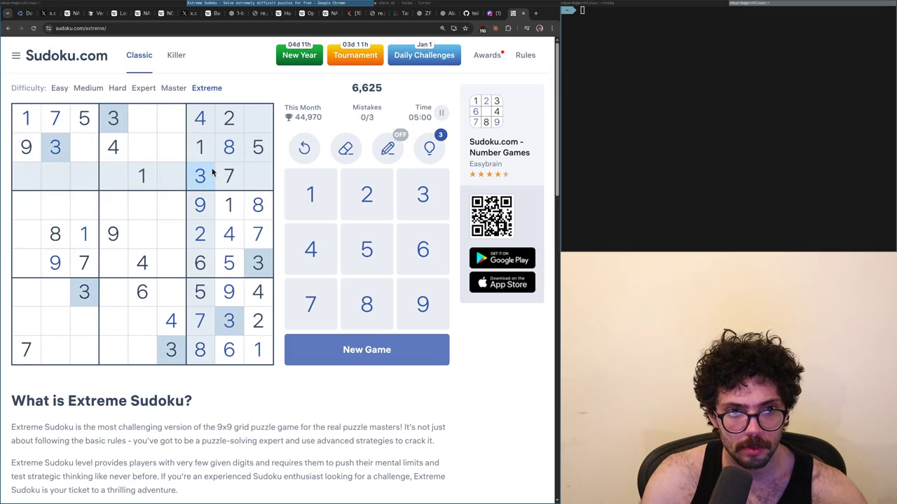
{"action": "left_click", "coordinate": [231, 120]}
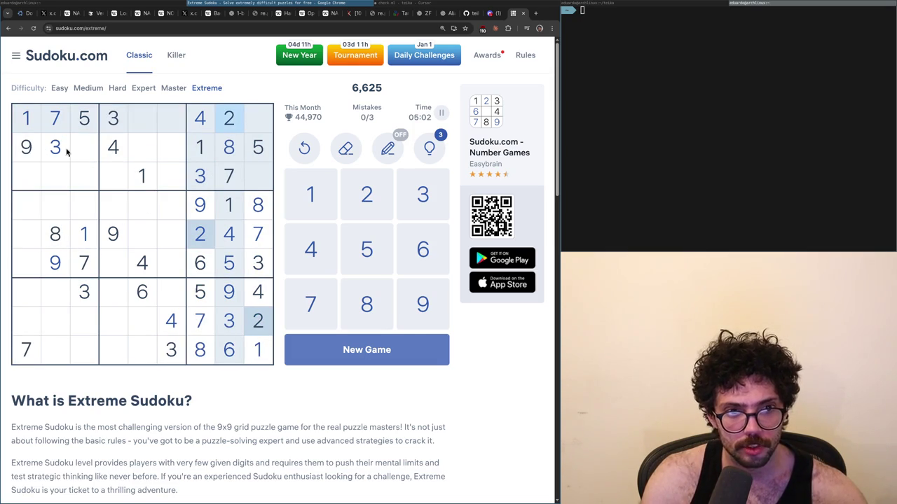
{"action": "left_click", "coordinate": [200, 266]}
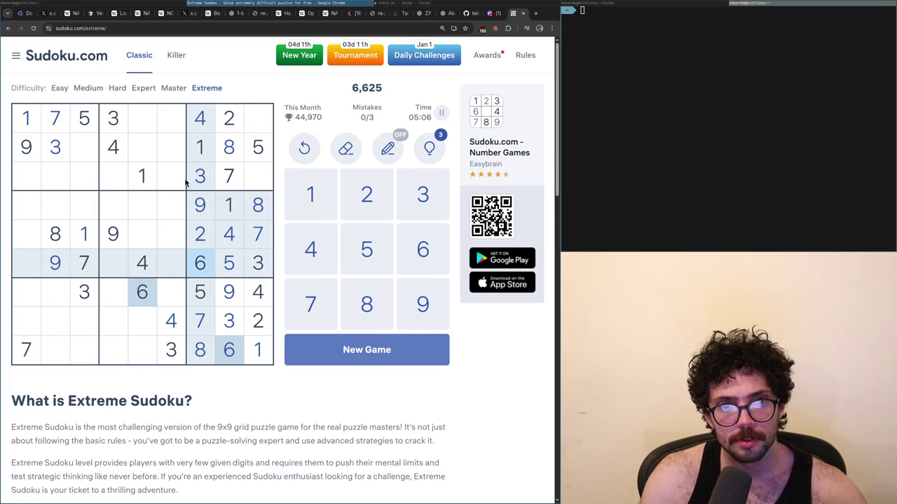
{"action": "left_click", "coordinate": [228, 155]}
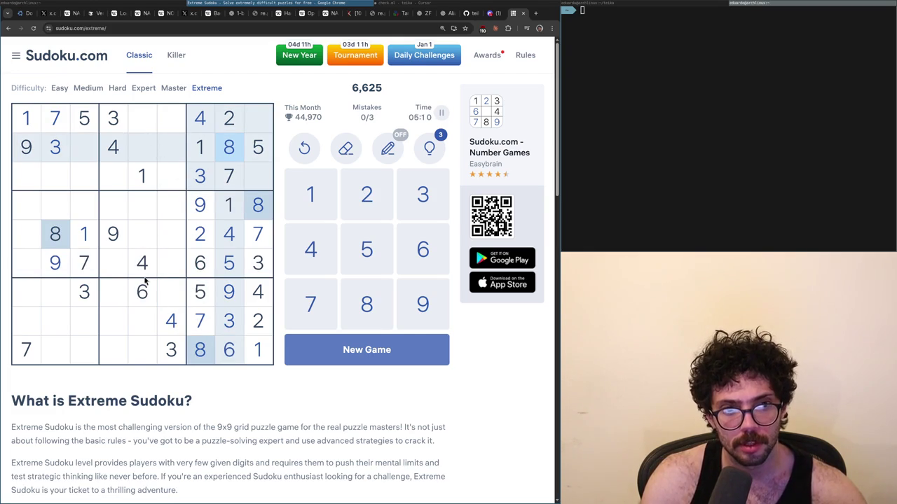
{"action": "left_click", "coordinate": [114, 233]}
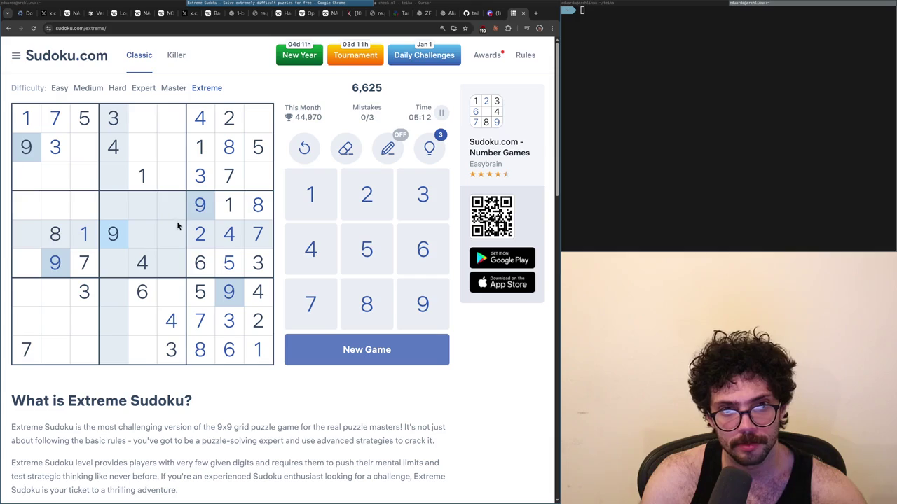
{"action": "left_click", "coordinate": [439, 113]}
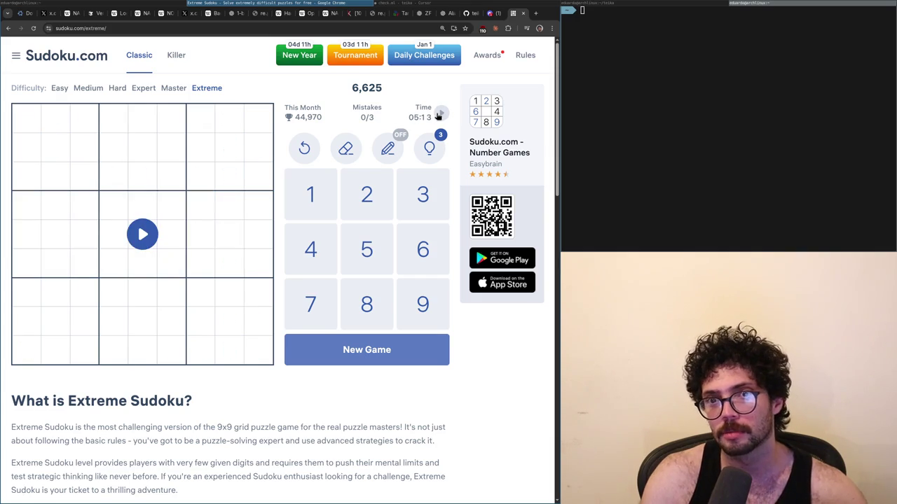
{"action": "key", "text": "ctrl+w"}
{"action": "key", "text": "ctrl+w"}
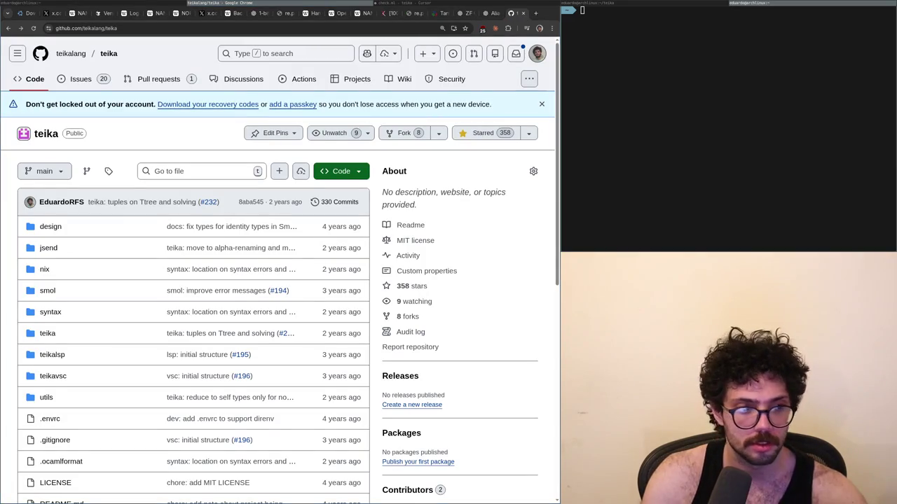
- Switch from Chrome to the Cursor editor showing check.ml
{"action": "key", "text": "alt+Tab"}
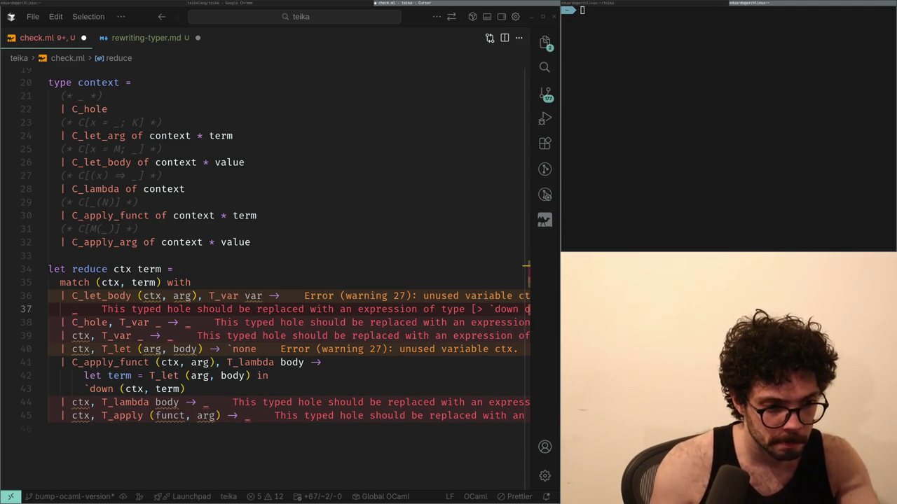
{"action": "key", "text": "alt+Tab"}
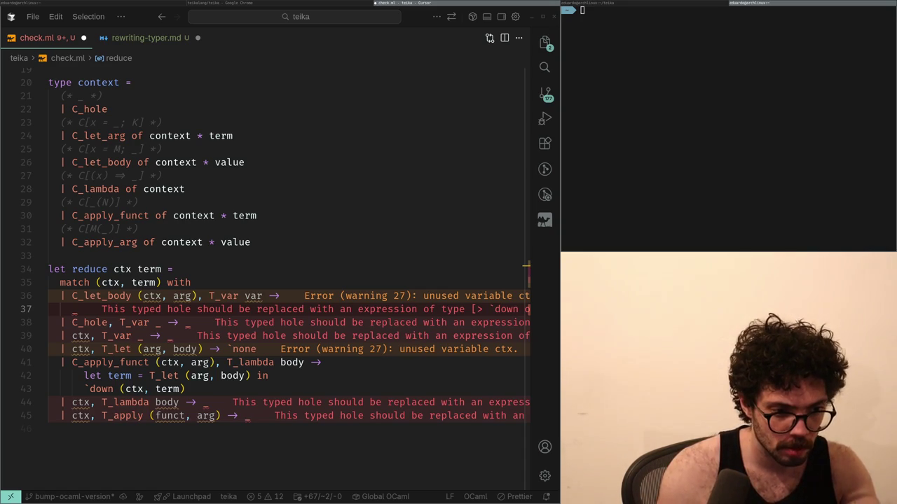
{"action": "key", "text": "alt+Tab"}
{"action": "key", "text": "alt+Tab"}
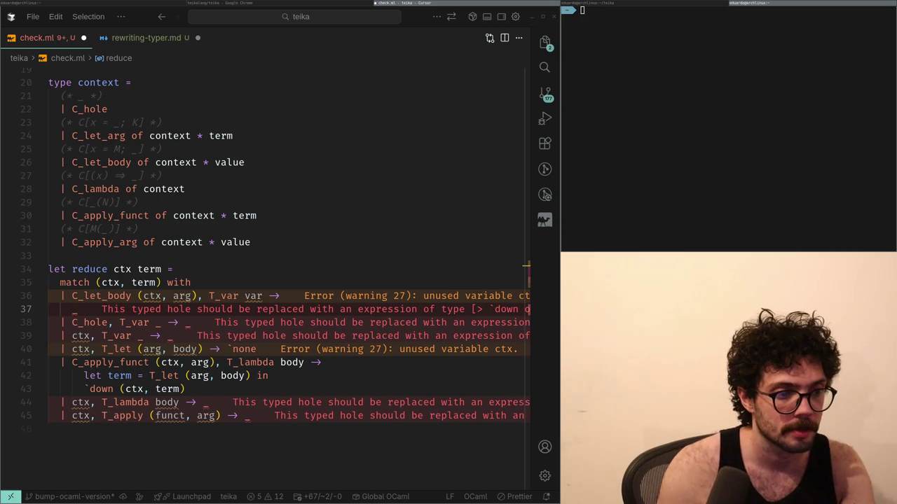
- Glance at the teika GitHub page, then bring it forward and scroll down to the README
{"action": "key", "text": "alt+Tab"}
{"action": "key", "text": "alt+Tab"}
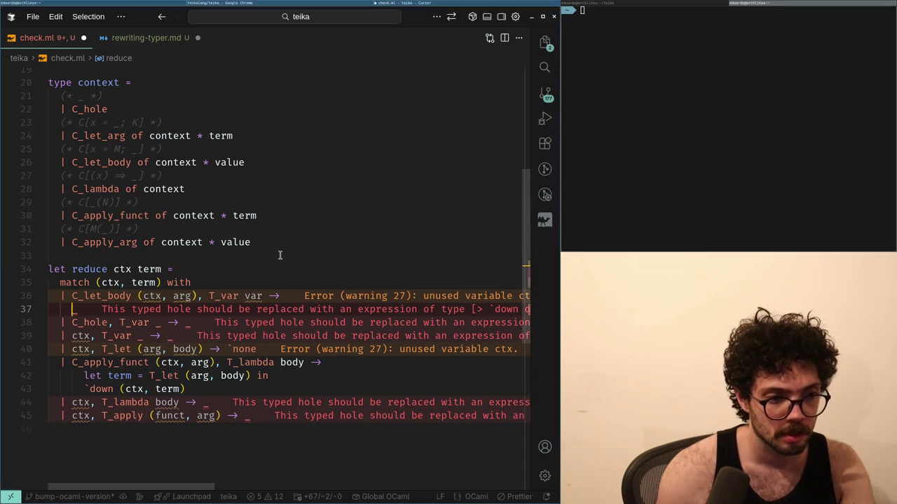
{"action": "key", "text": "alt+Tab"}
{"action": "scroll", "coordinate": [281, 257], "scroll_direction": "down", "scroll_amount": 10}
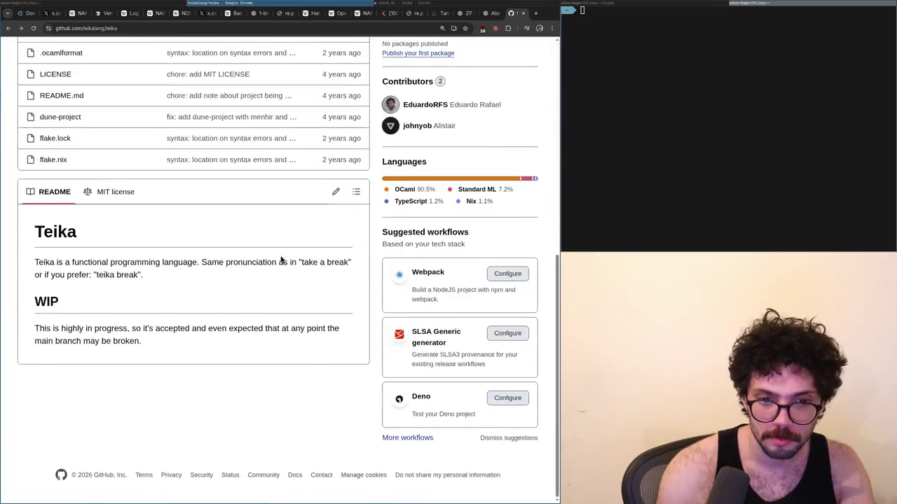
- Return to check.ml in Cursor, its reduce function still holding typed holes
{"action": "key", "text": "alt+Tab"}
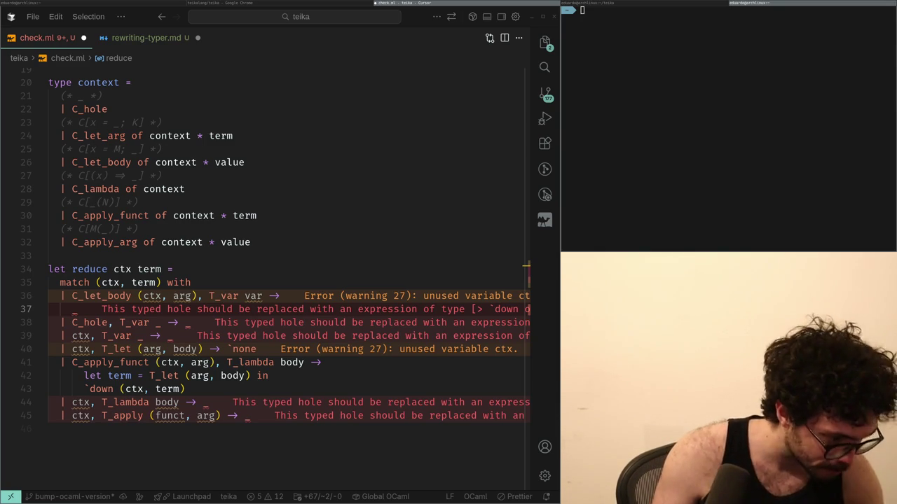
{"action": "key", "text": "alt+Tab"}
{"action": "key", "text": "alt+Tab"}
{"action": "key", "text": "alt+Tab"}
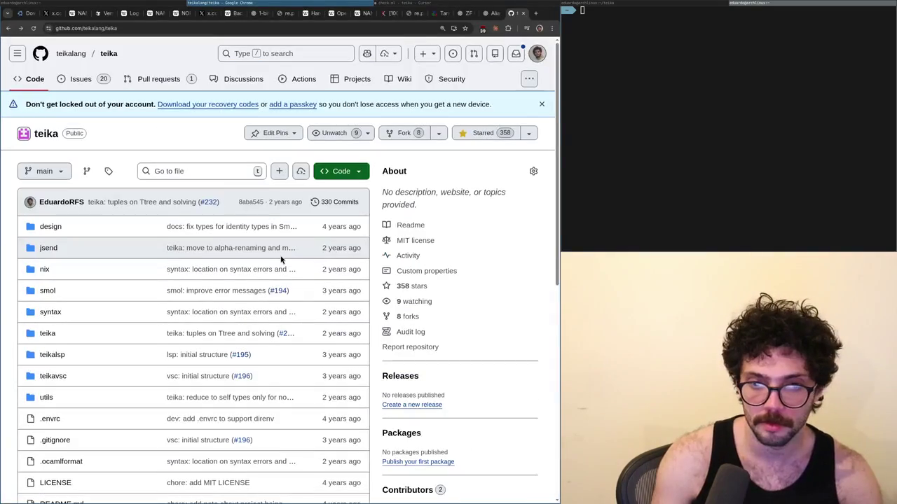
{"action": "key", "text": "alt+Tab"}
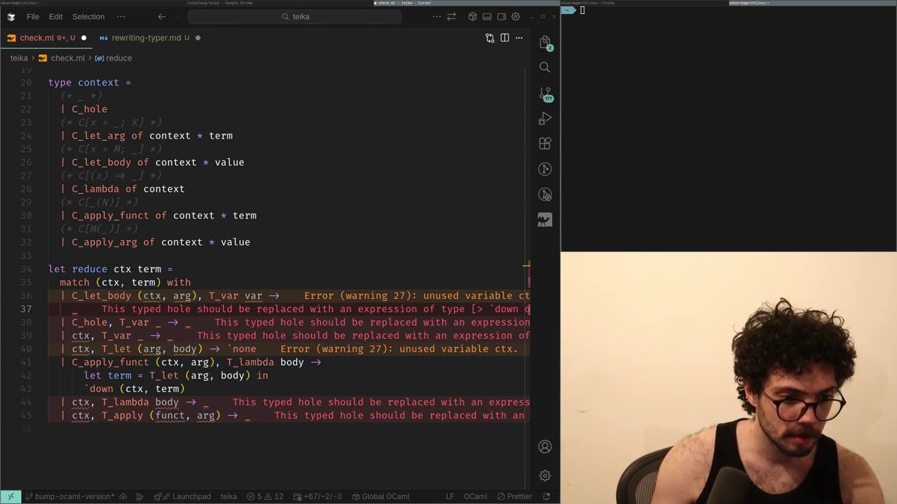
{"action": "key", "text": "alt+Tab"}
{"action": "key", "text": "alt+Tab"}
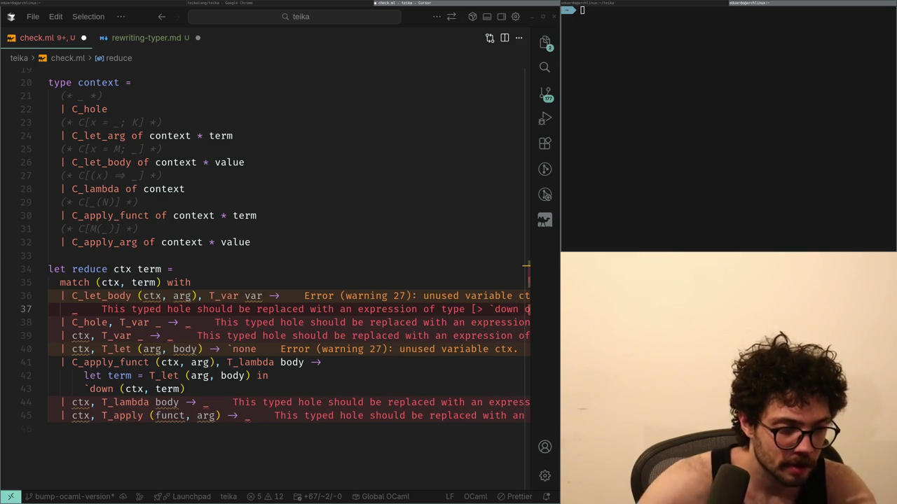
{"action": "key", "text": "alt+Tab"}
{"action": "key", "text": "alt+Tab"}
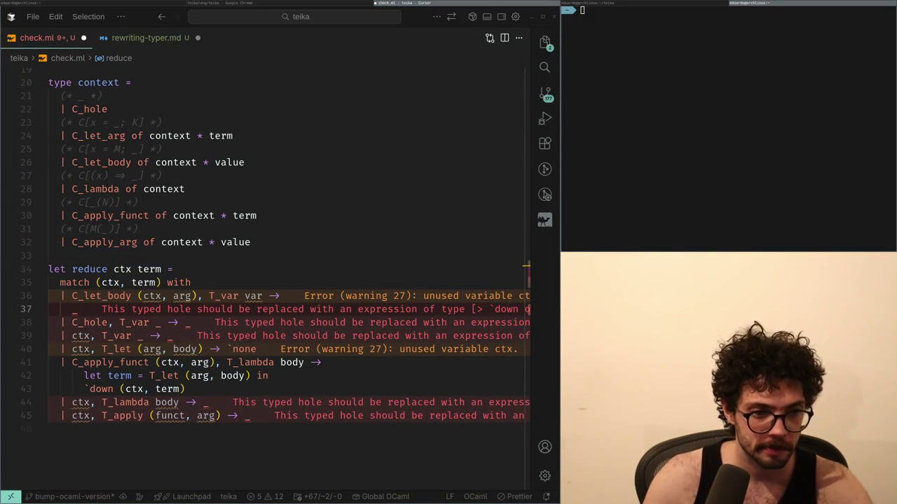
{"action": "key", "text": "alt+Tab"}
{"action": "key", "text": "alt+Tab"}
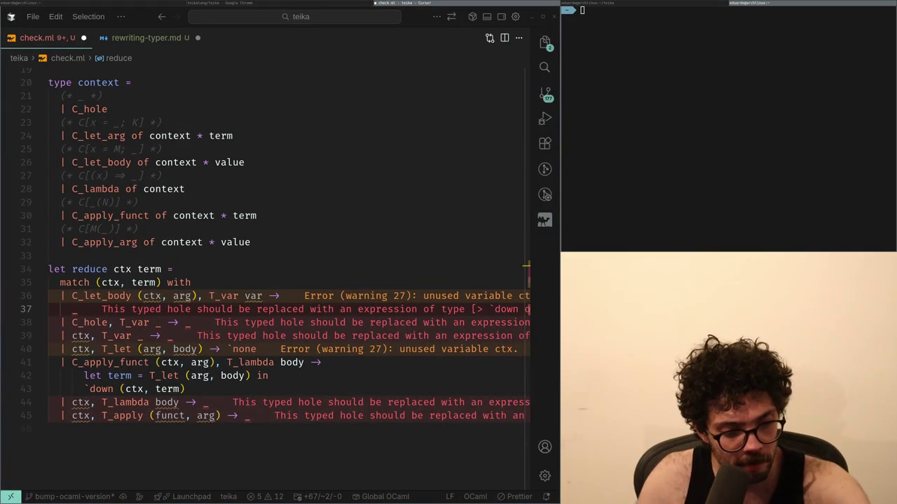